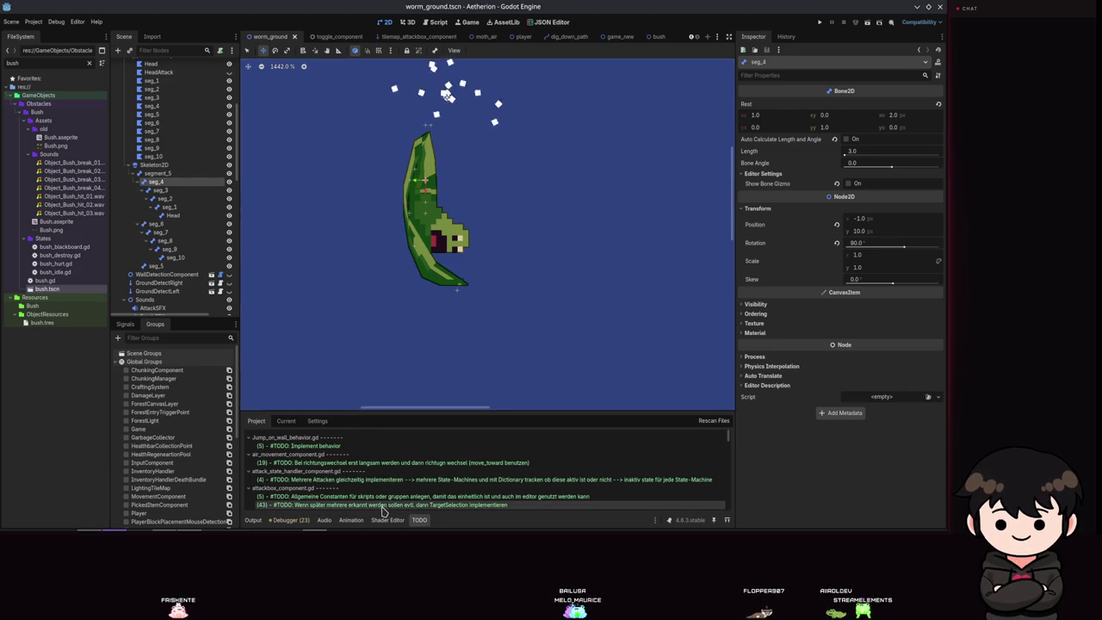
Check the seg_6 and Head bones, then bring up the dig_up animation timeline with its bone tracks.
left_click(192, 224)
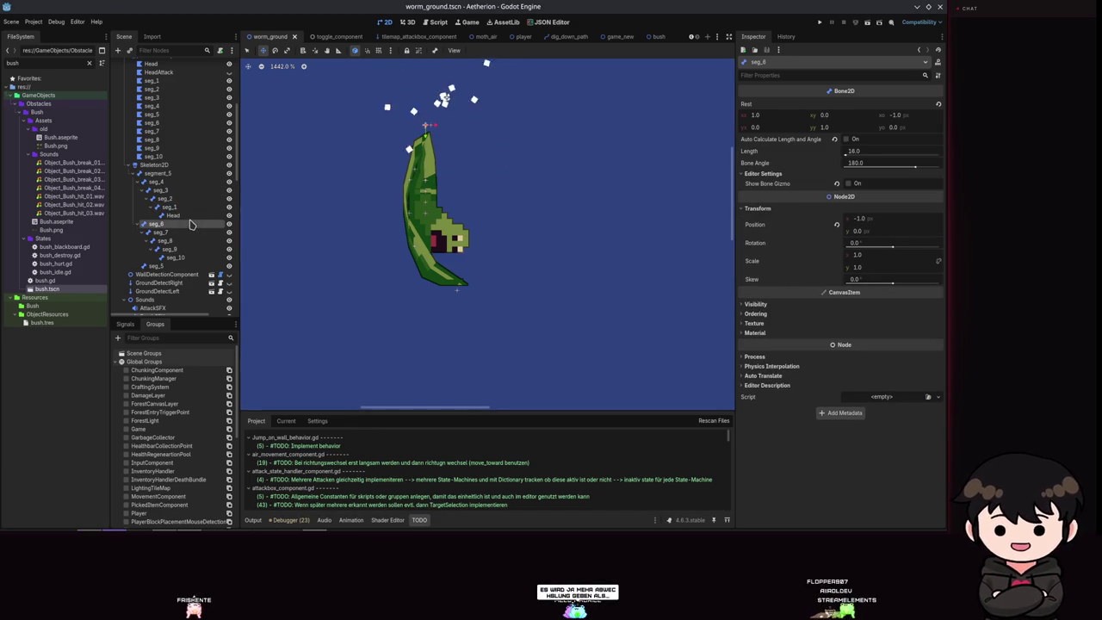
left_click(170, 215)
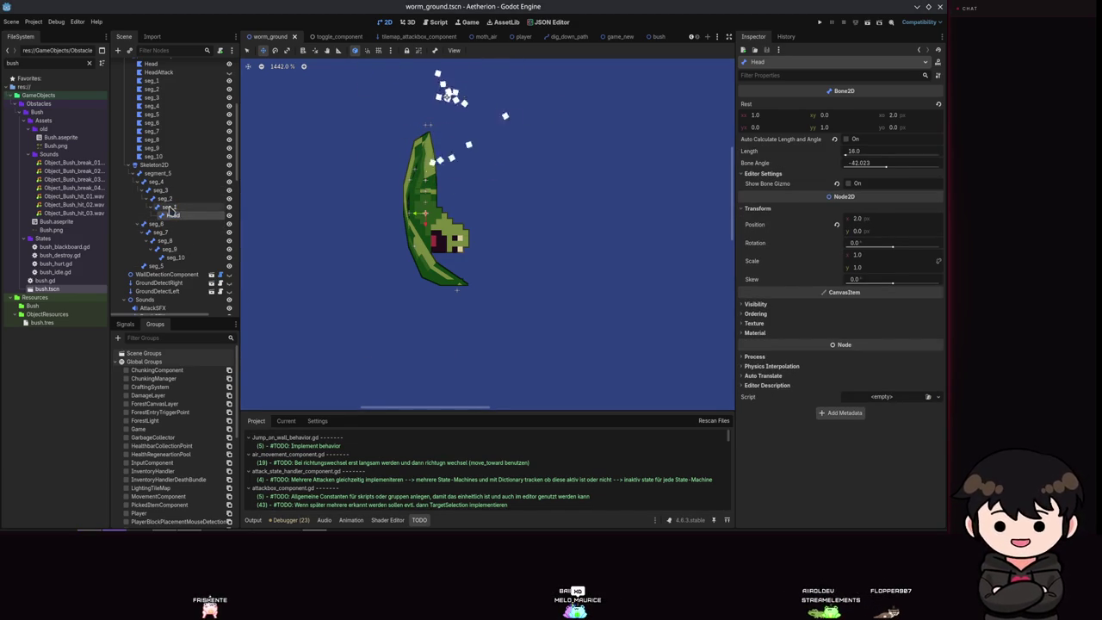
left_click(386, 520)
left_click(350, 520)
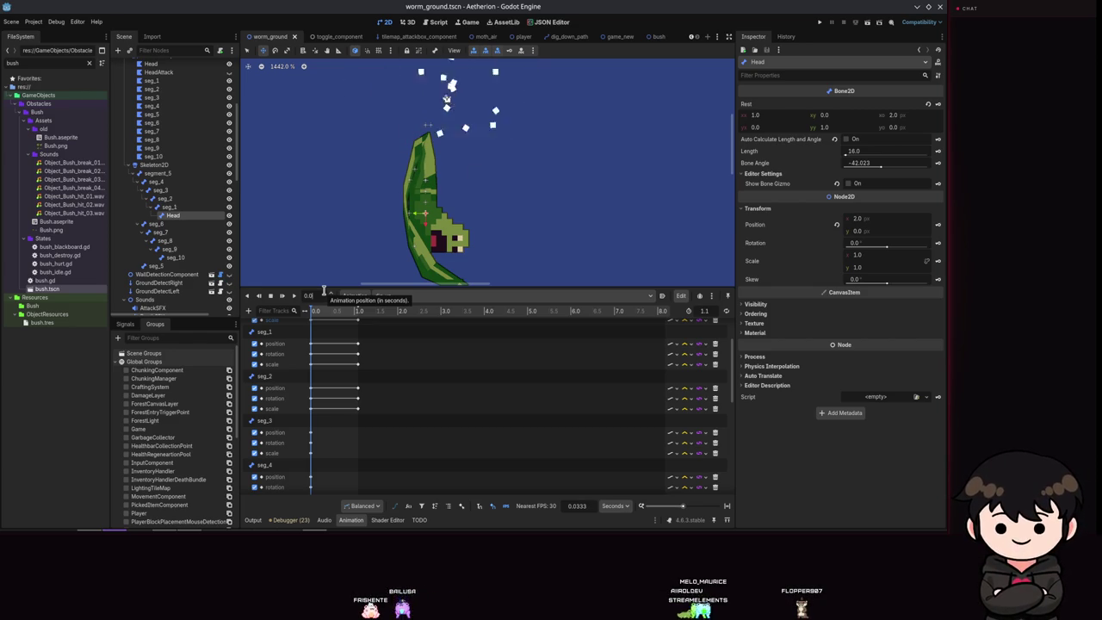
Delete the dig_up keyframes at 1.0 s and save the scene.
scroll(327, 396, "up", 2)
left_click_drag(365, 441, 335, 362)
scroll(342, 370, "up", 1)
key("Delete")
scroll(295, 416, "down", 2)
scroll(315, 369, "up", 2)
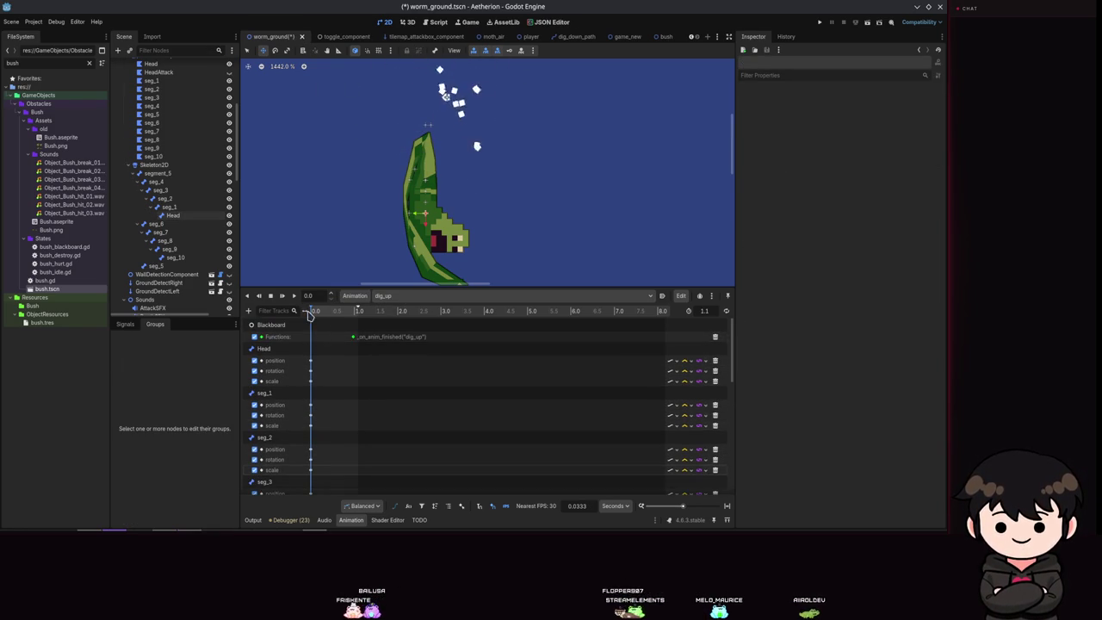
scroll(310, 295, "up", 3)
key("ctrl+s")
Rotate the Head bone 180° and raise it to about (-12, -5), then save.
left_click(172, 215)
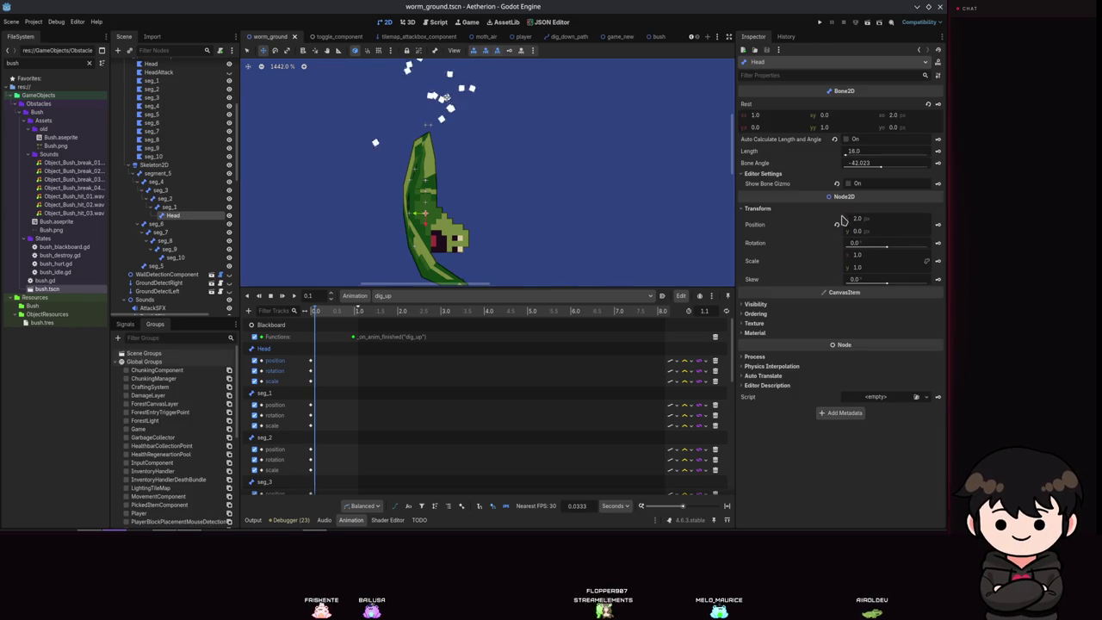
left_click(865, 243)
type("90")
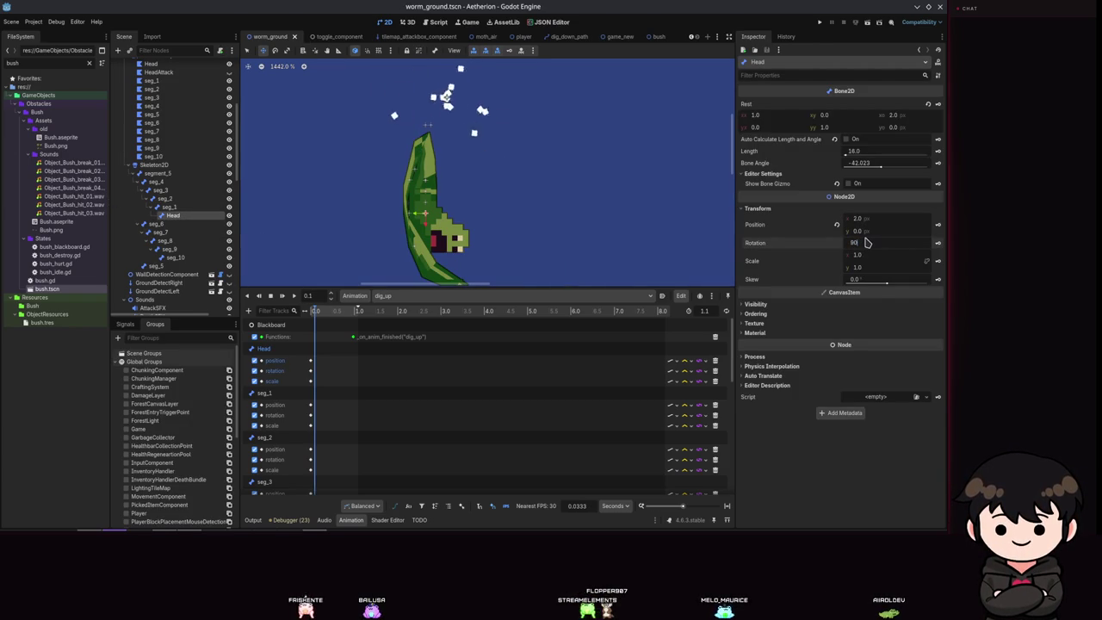
type("80")
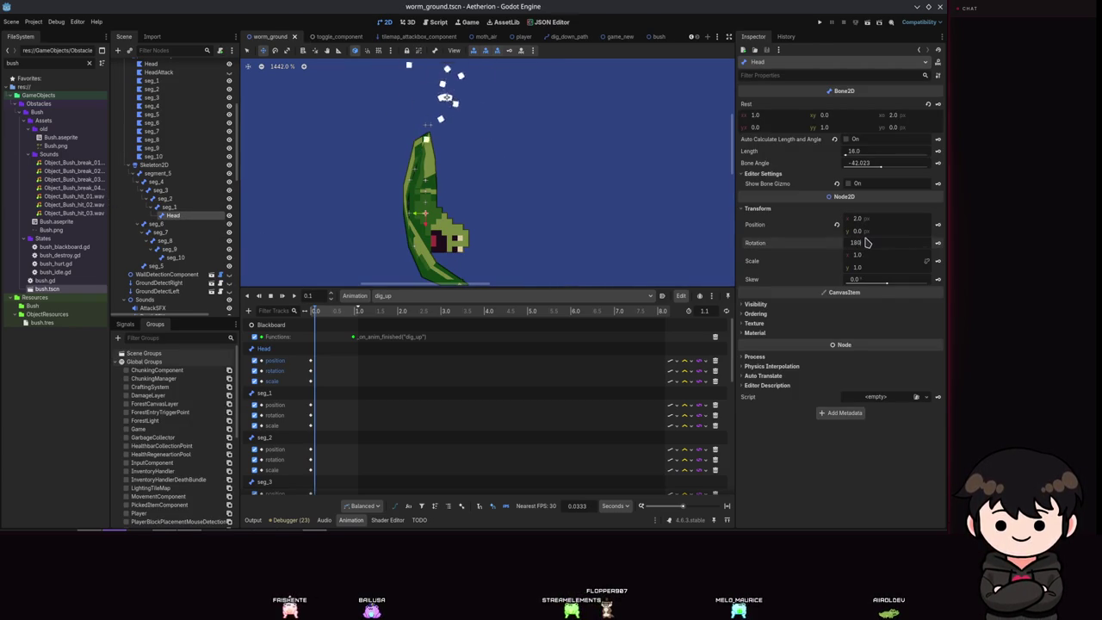
key("Return")
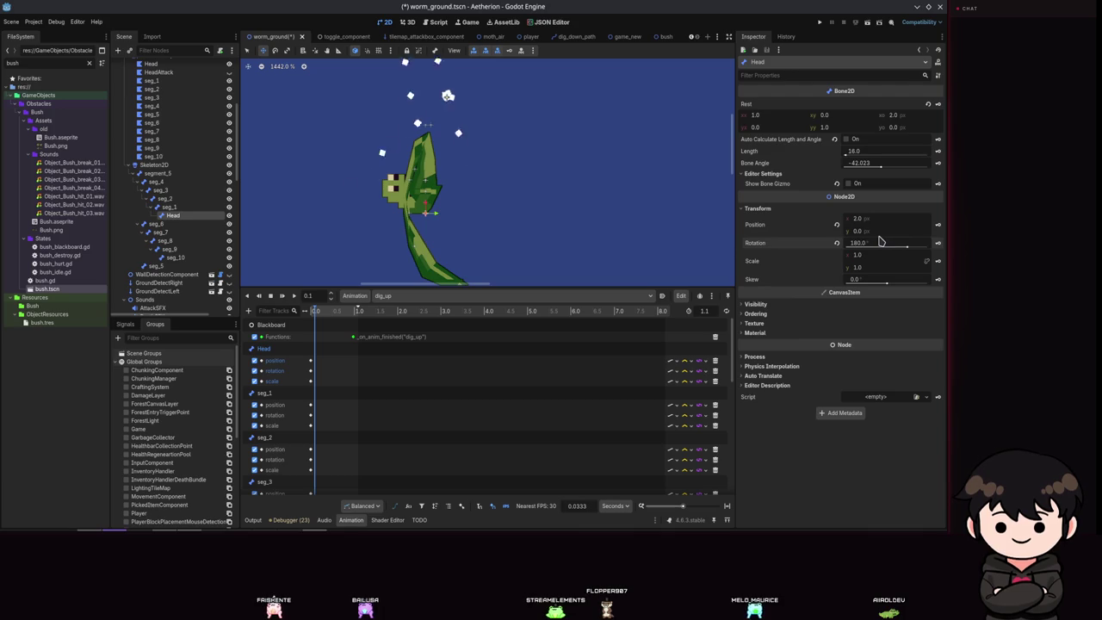
left_click(427, 183)
left_click_drag(427, 183, 446, 121)
key("ctrl+s")
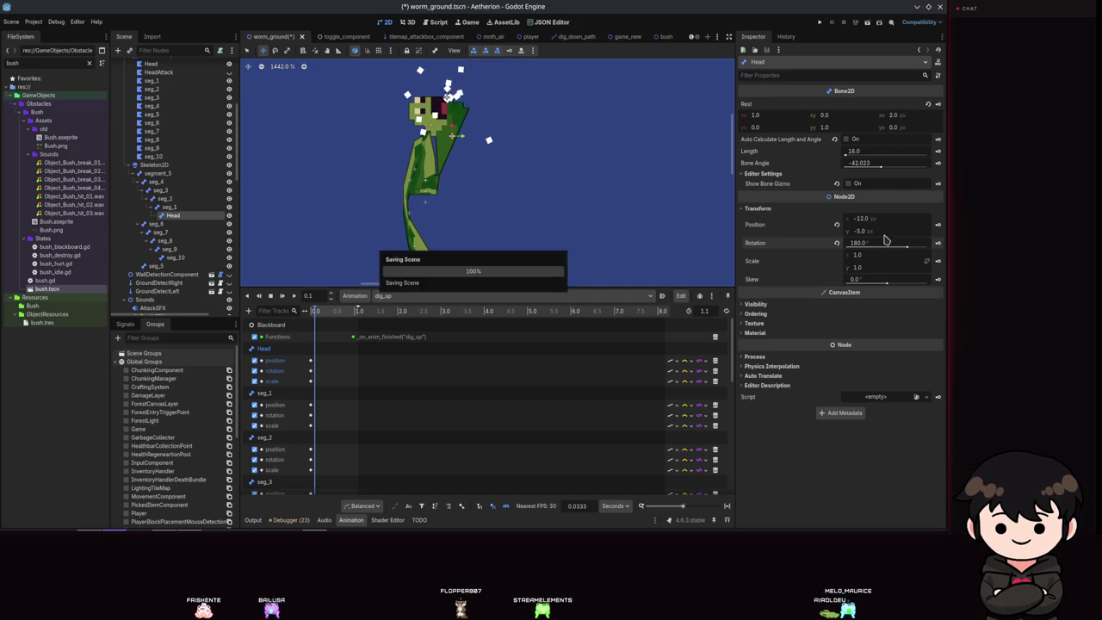
Keyframe the Head at 0.1 s, then raise seg_1 and keyframe it at 0.2 s.
left_click(508, 53)
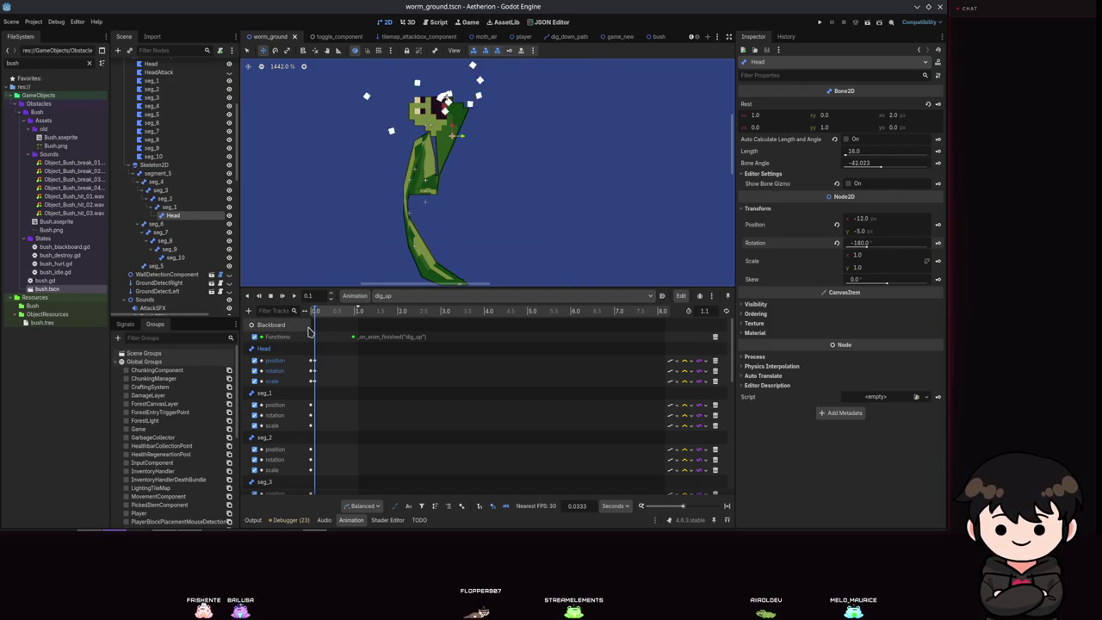
scroll(323, 292, "up", 3)
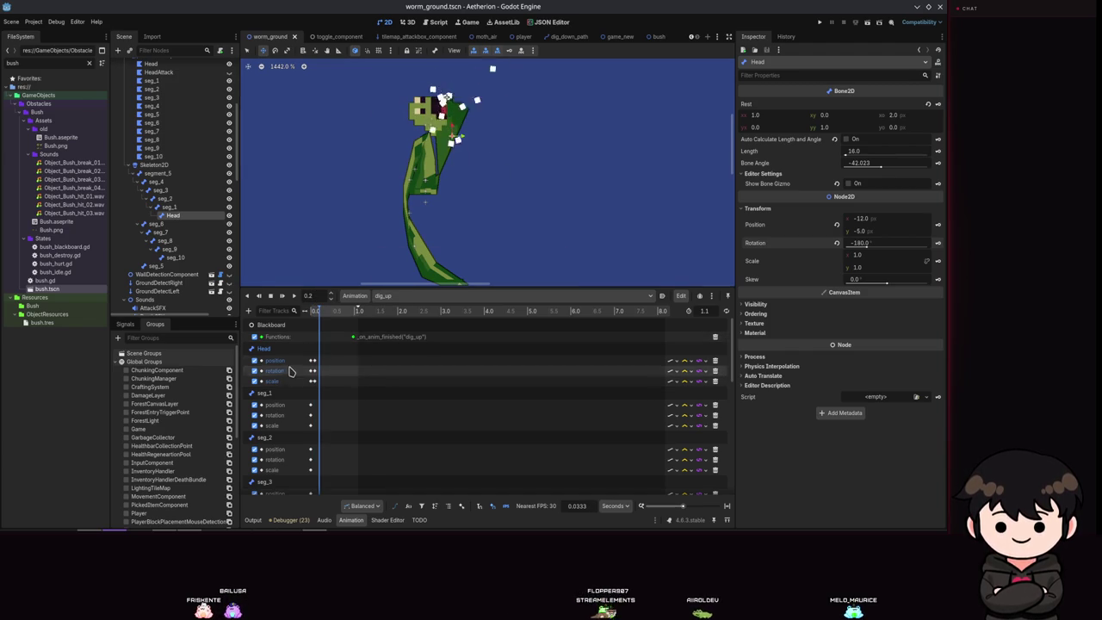
left_click(170, 209)
mouse_move(420, 202)
left_mouse_down()
mouse_move(443, 158)
mouse_move(442, 96)
left_mouse_up()
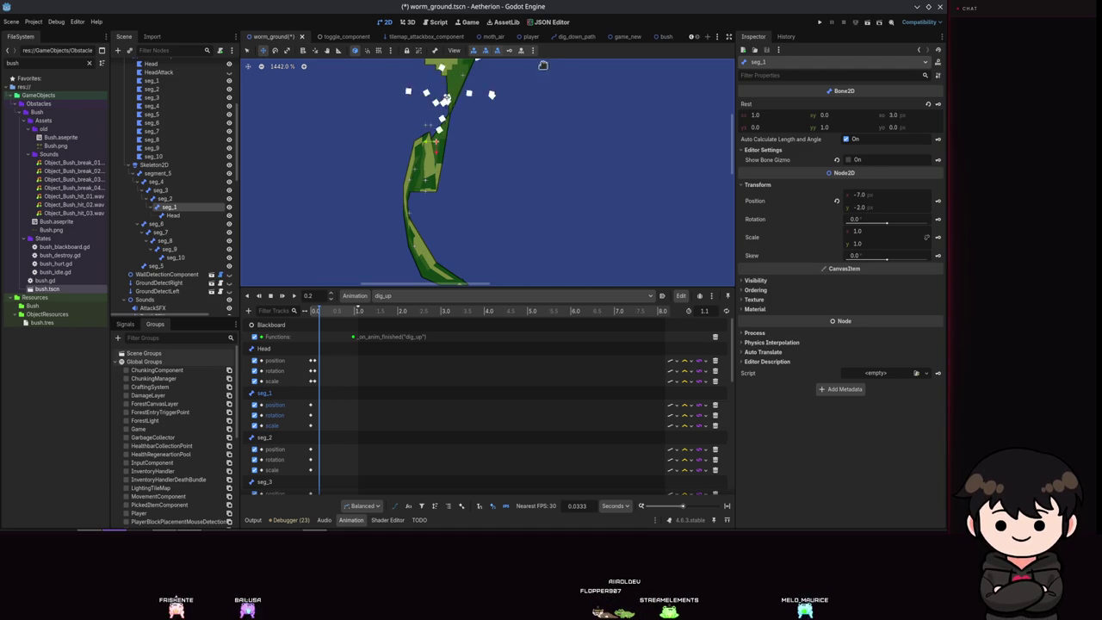
left_click(503, 54)
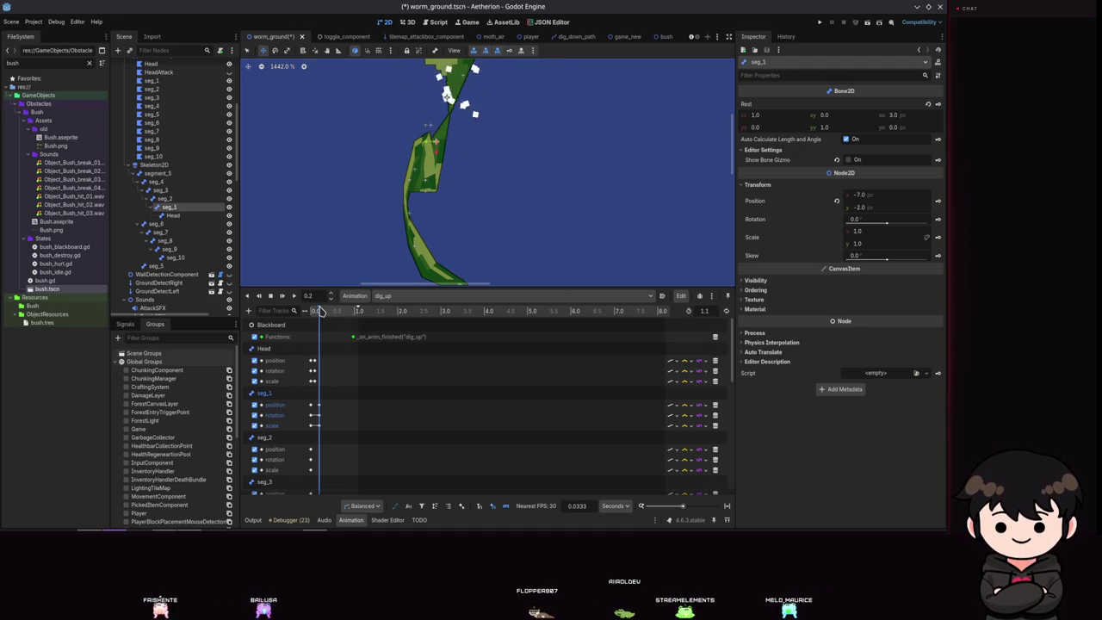
Set the Head bone's rotation to 270° so it faces right.
left_click(173, 215)
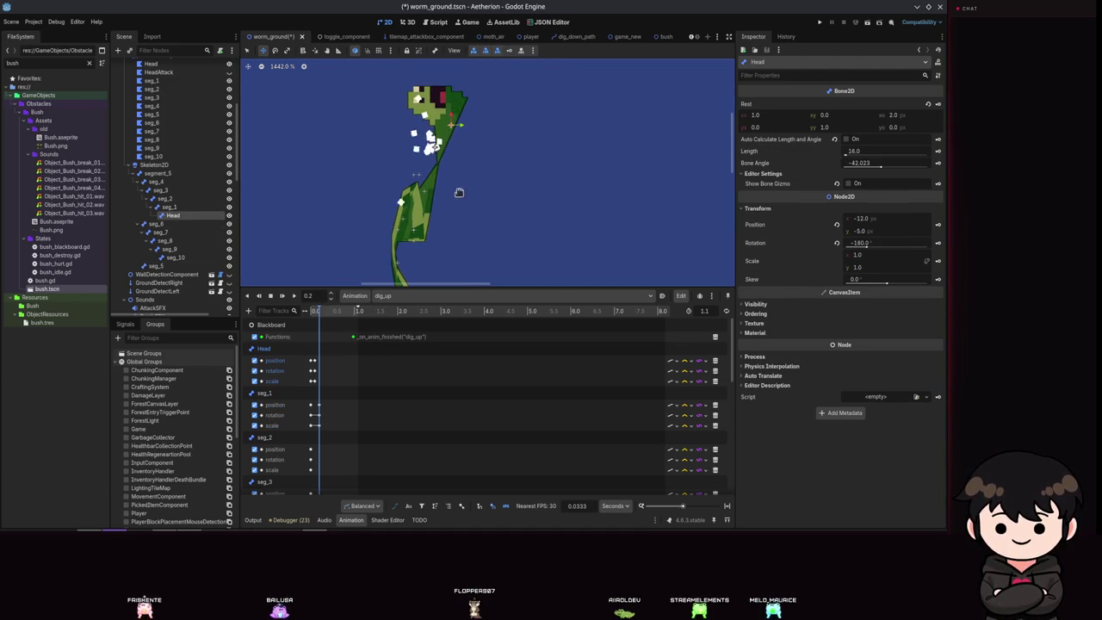
left_click(866, 243)
type("0")
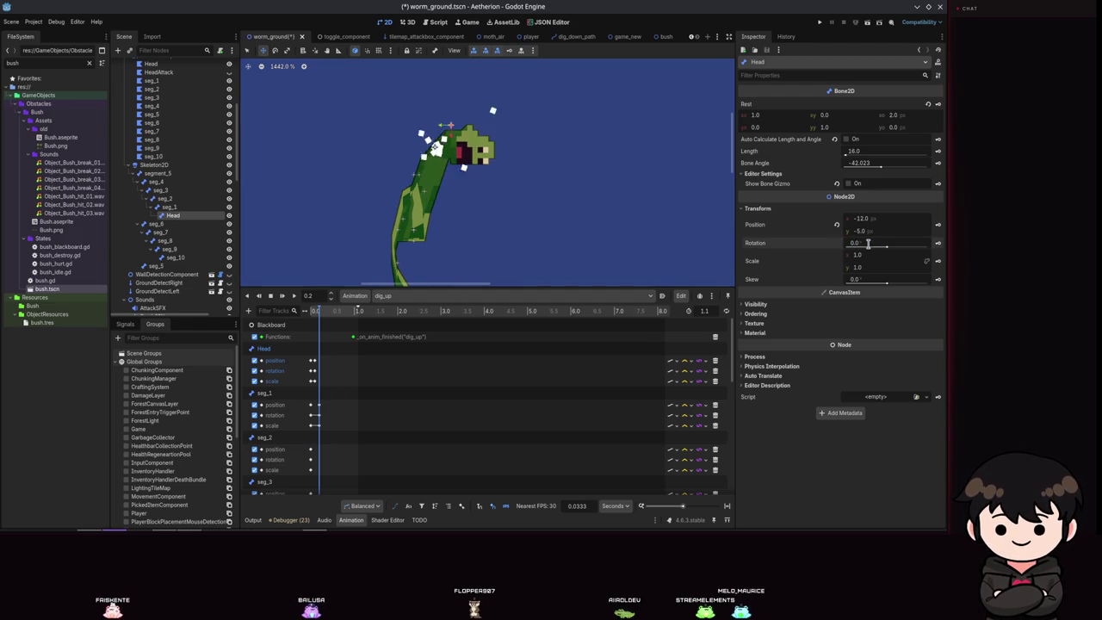
left_click(882, 243)
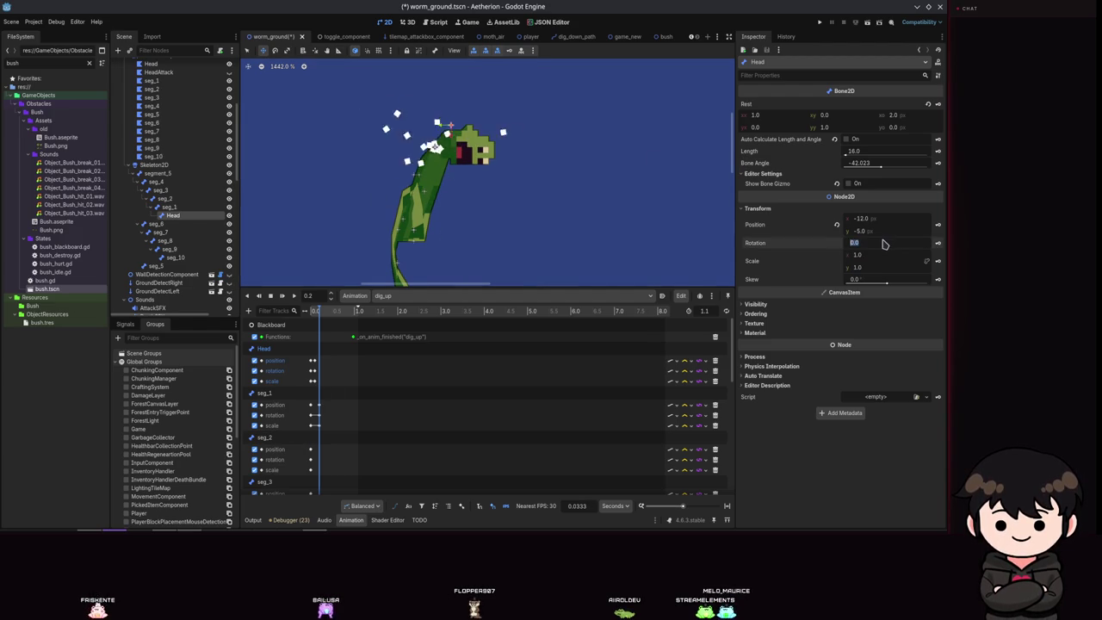
type("90")
key("Return")
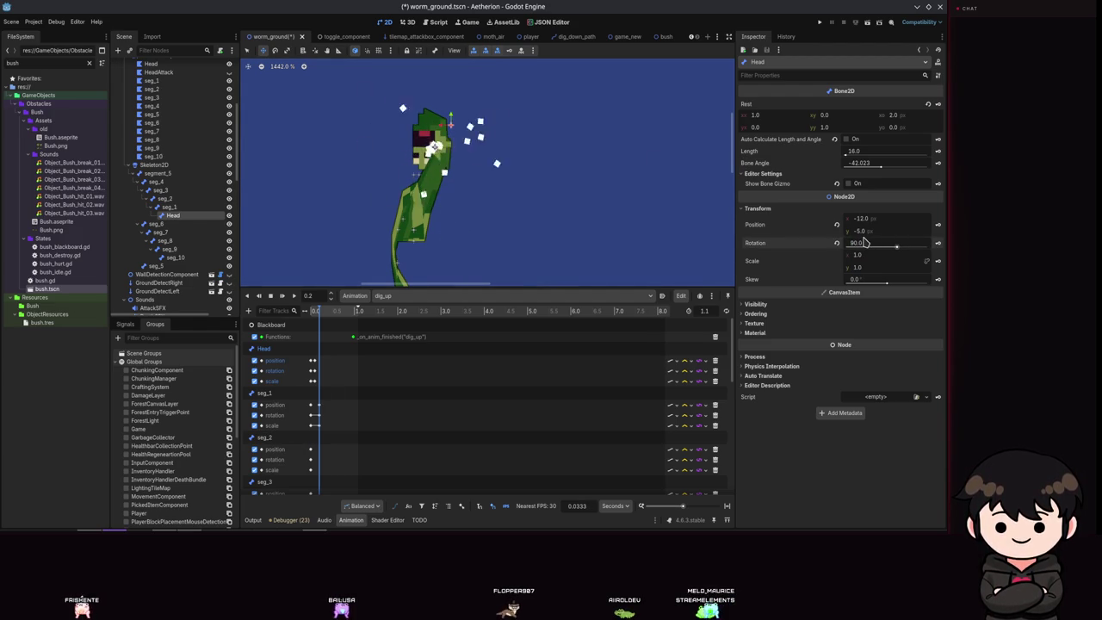
type("270")
key("Return")
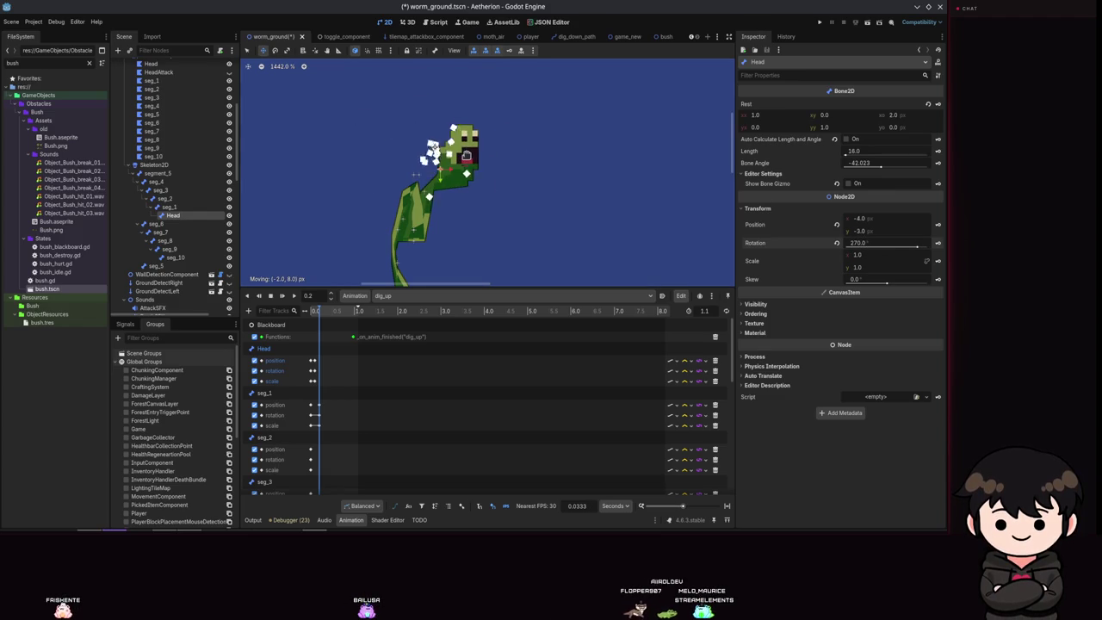
Keyframe the Head's transform at 0.2 s, preview the motion from the start, and save.
left_click(510, 50)
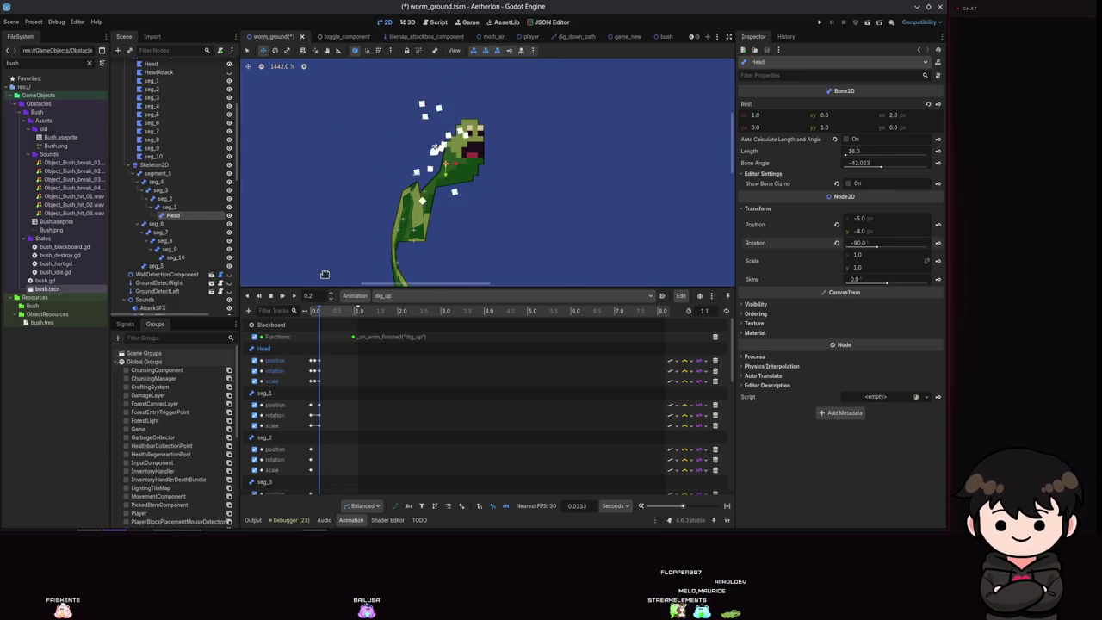
left_click(302, 309)
left_click_drag(313, 312, 323, 298)
key("ctrl+s")
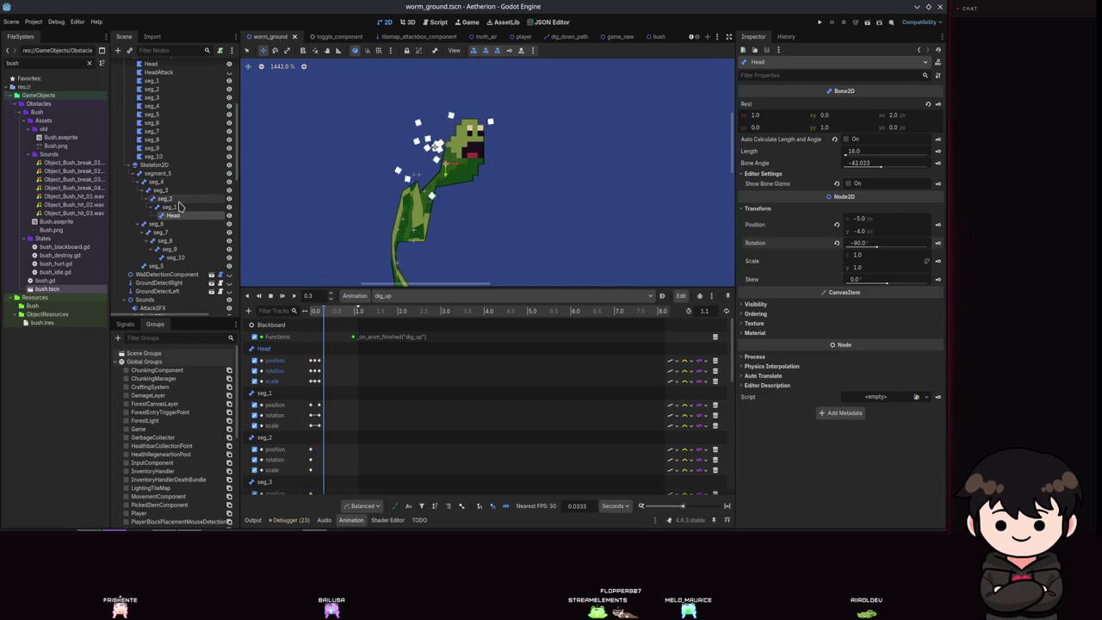
Bend seg_2 and seg_1 so the head swings right, save, key the Head, and preview.
left_click(172, 199)
left_click_drag(423, 229, 439, 178)
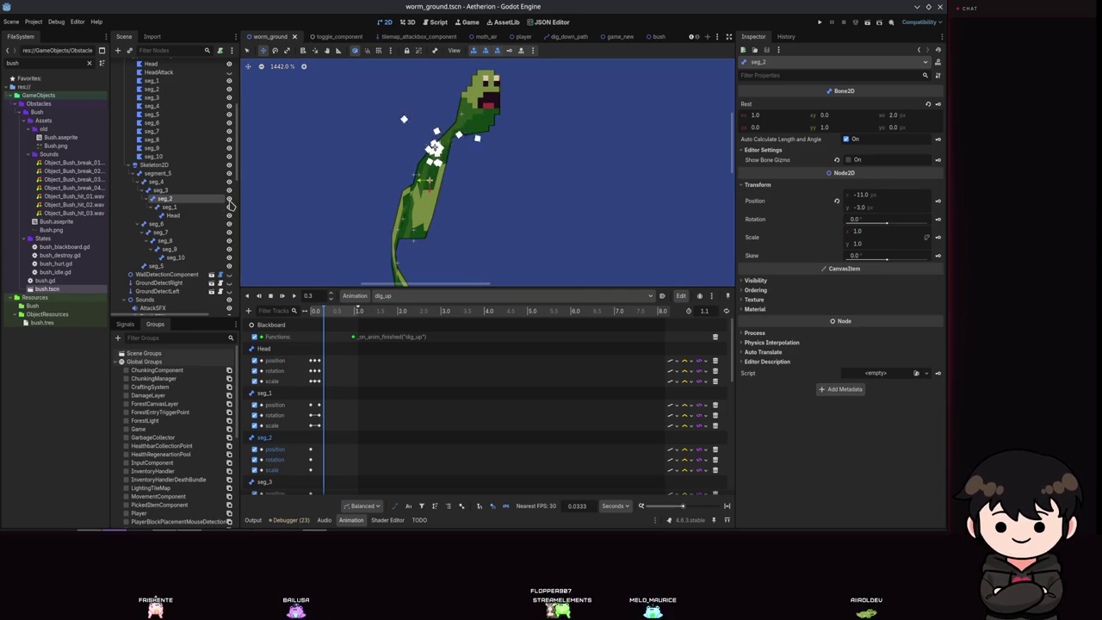
left_click(169, 206)
left_click_drag(436, 149, 488, 171)
key("ctrl+s")
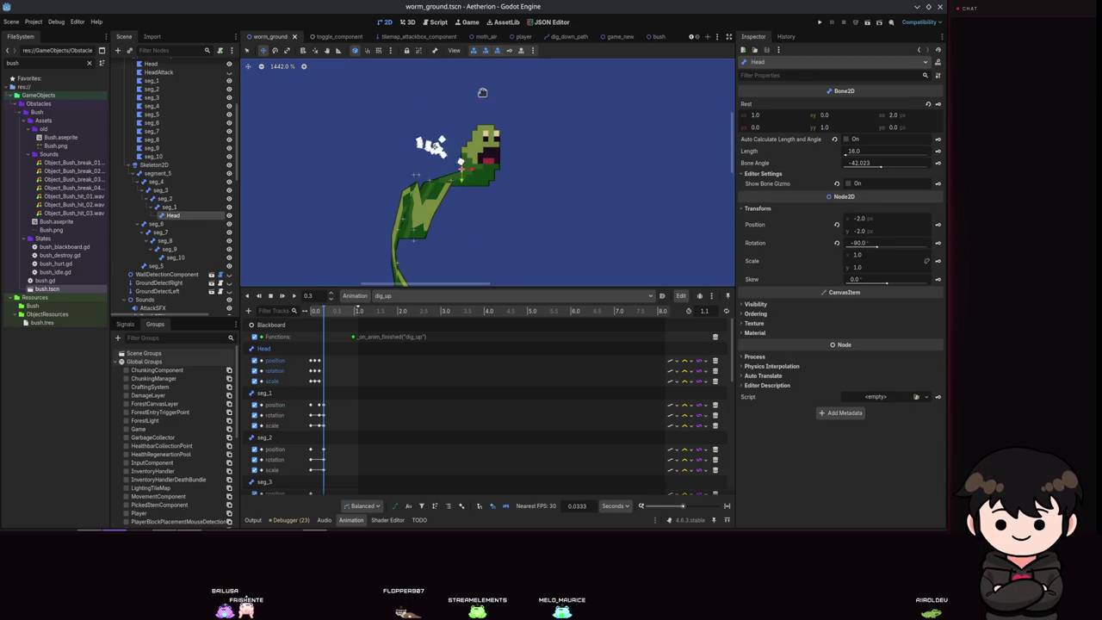
left_click(511, 54)
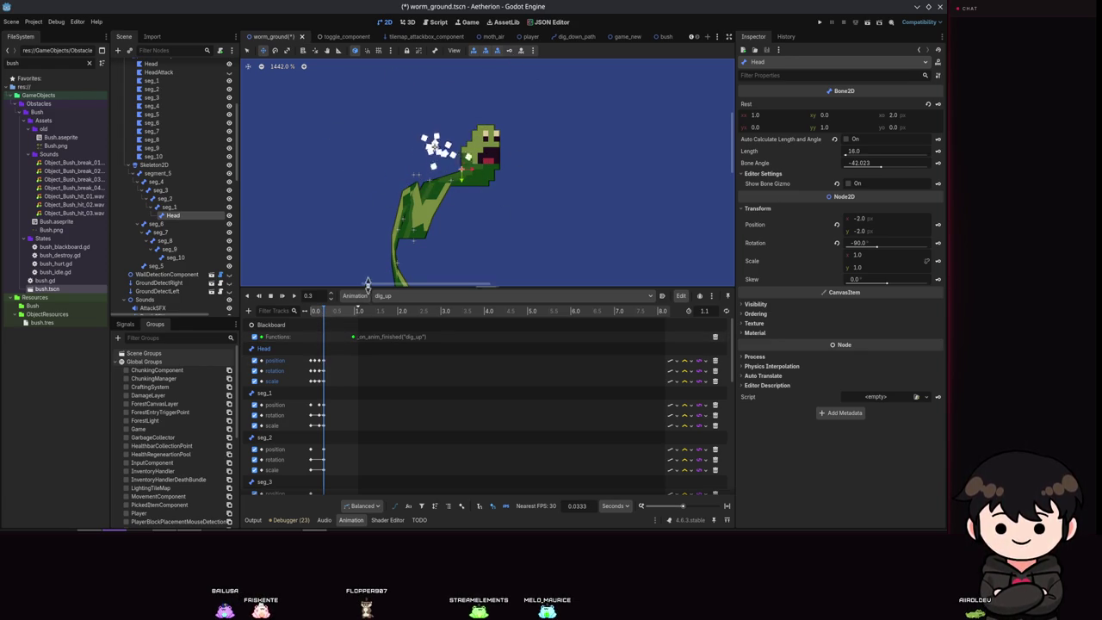
mouse_move(319, 312)
left_mouse_down()
mouse_move(298, 311)
mouse_move(332, 322)
mouse_move(307, 326)
mouse_move(329, 331)
left_mouse_up()
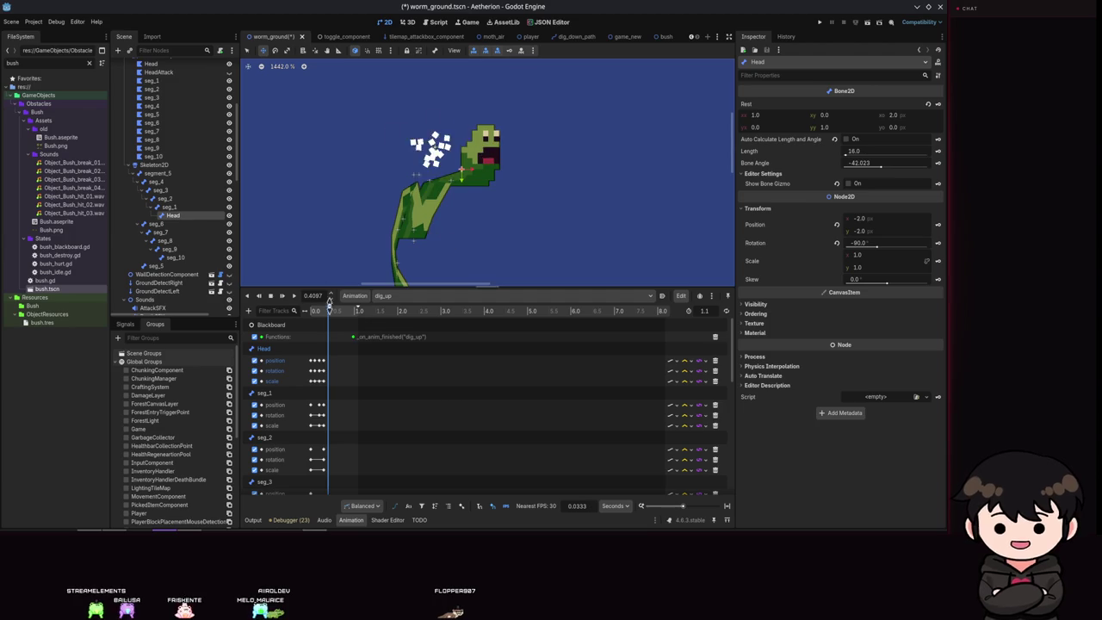
left_click(294, 297)
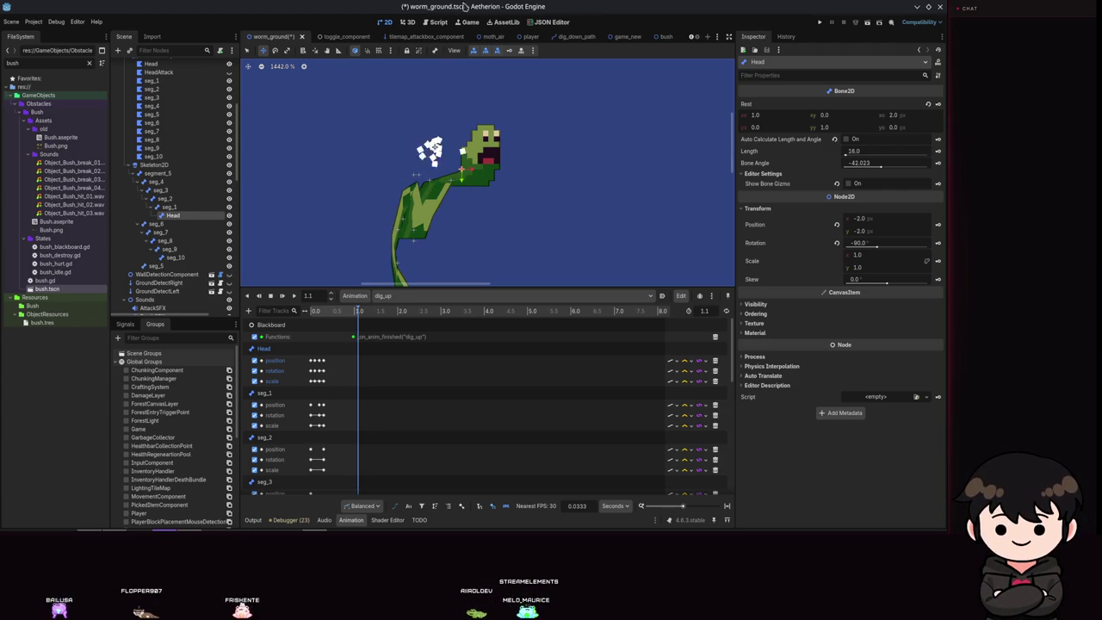
scroll(314, 198, "down", 4)
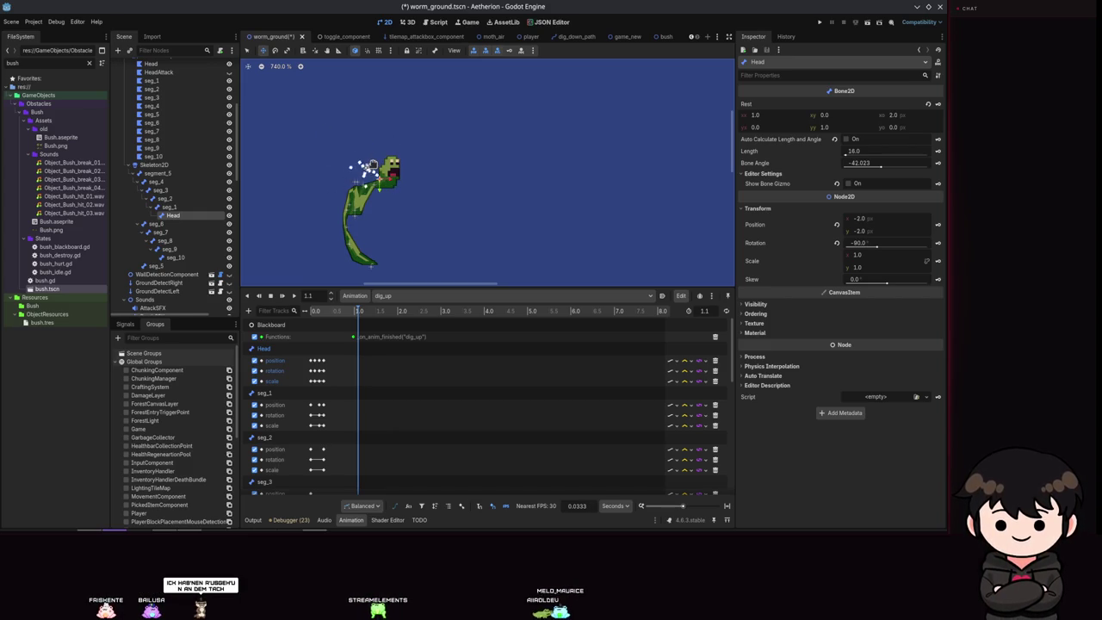
key("shift+d")
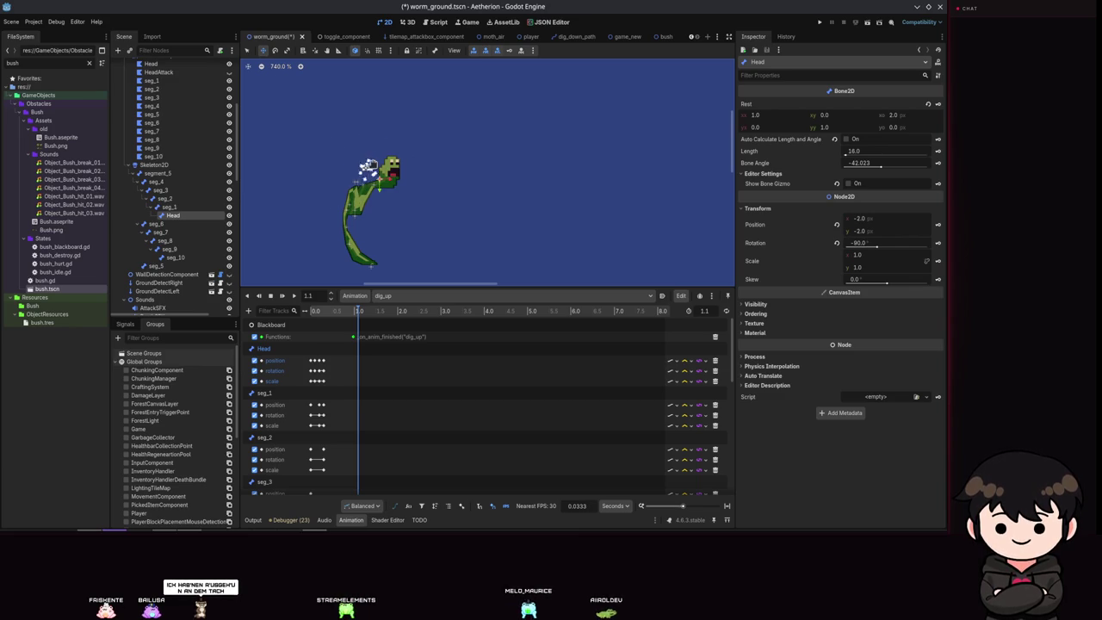
key("shift+d")
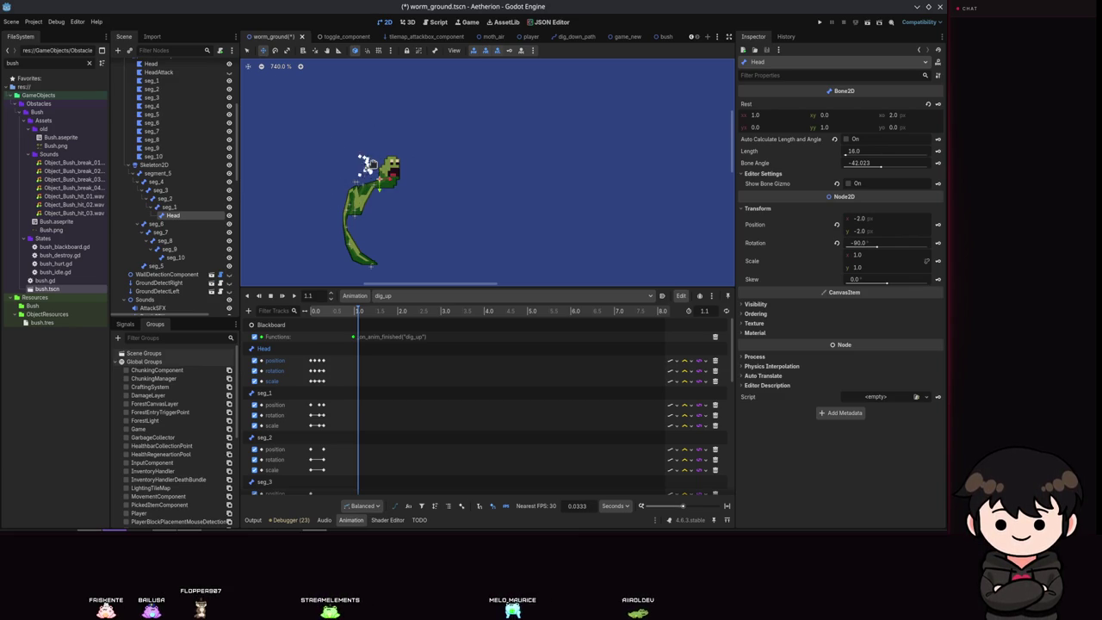
key("shift+d")
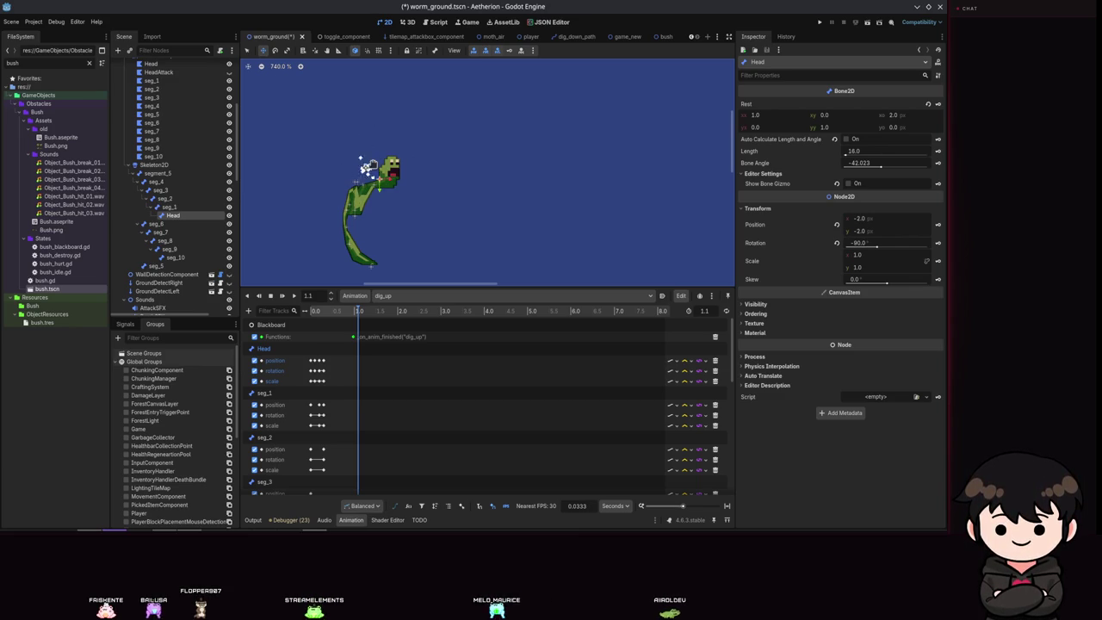
key("shift+d")
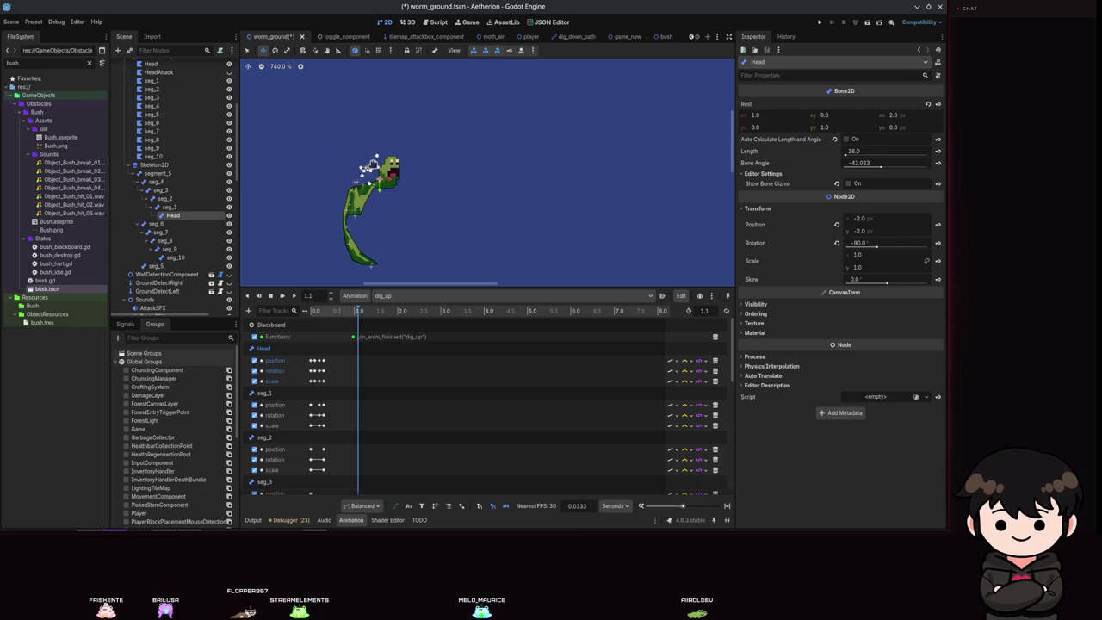
key("shift+d")
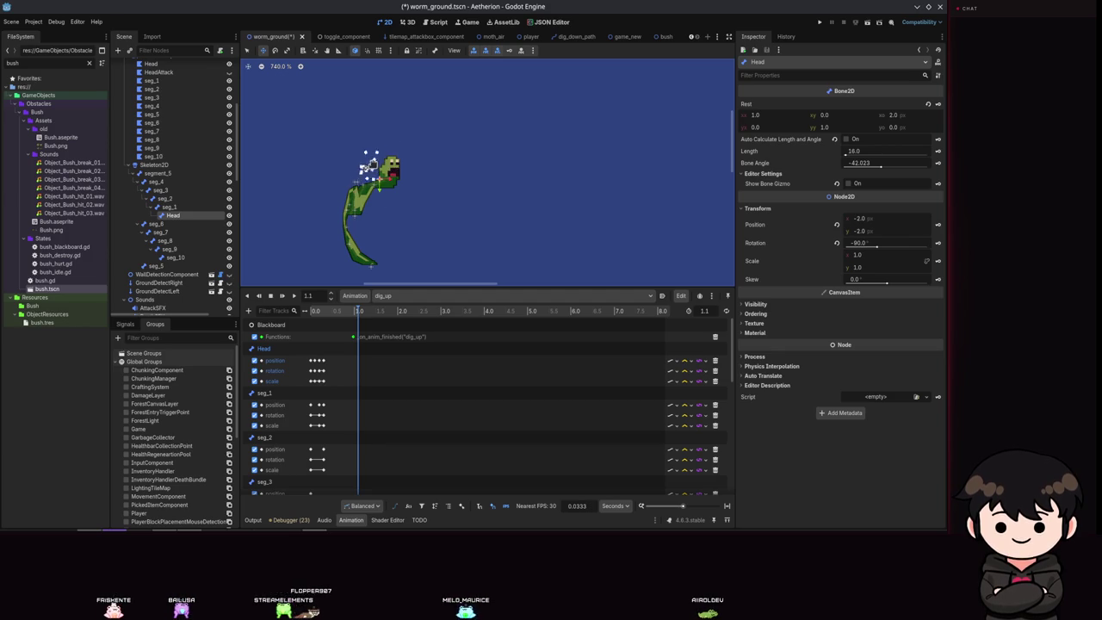
key("shift+d")
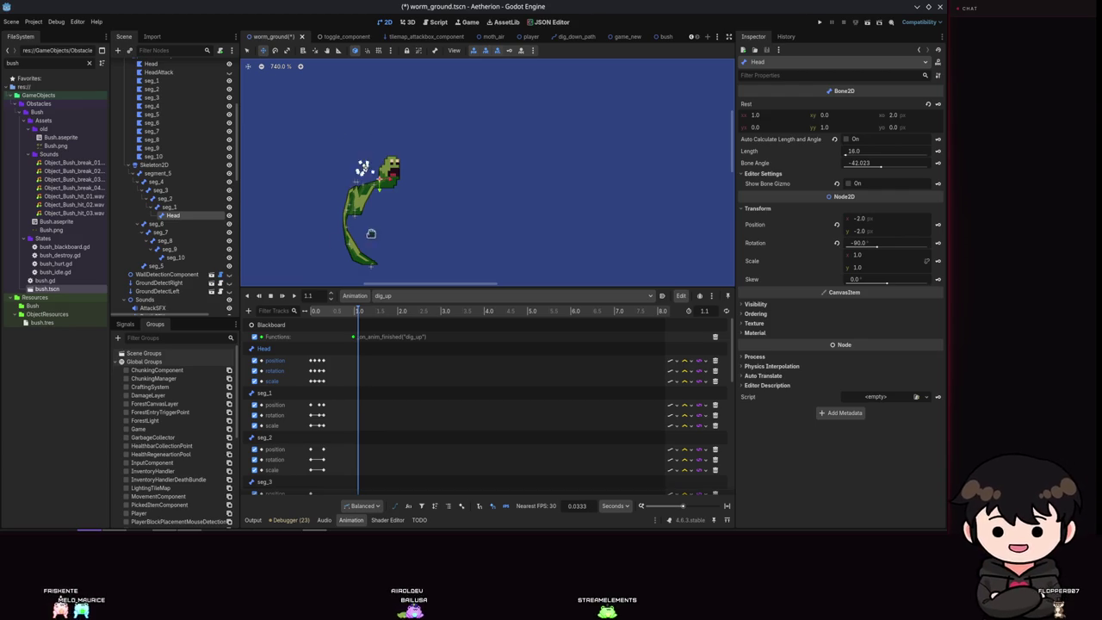
Rewind dig_up to the start, save worm_ground, and set the animation time to 0.4 s.
scroll(383, 215, "up", 2)
left_click(357, 310)
left_click_drag(357, 310, 315, 309)
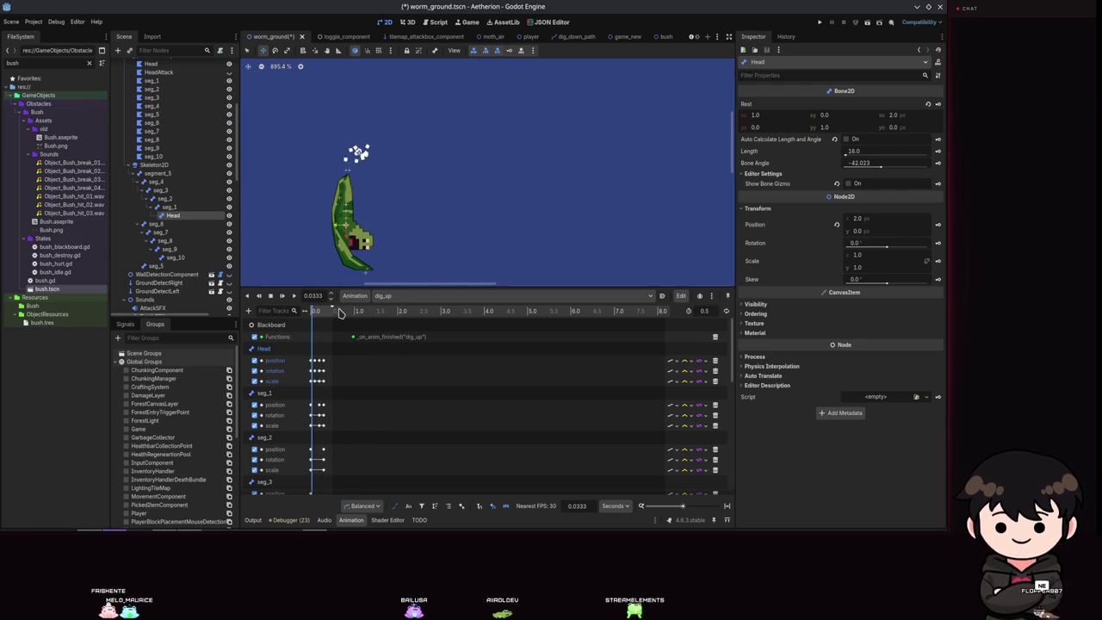
key("ctrl+s")
left_click_drag(317, 296, 317, 294)
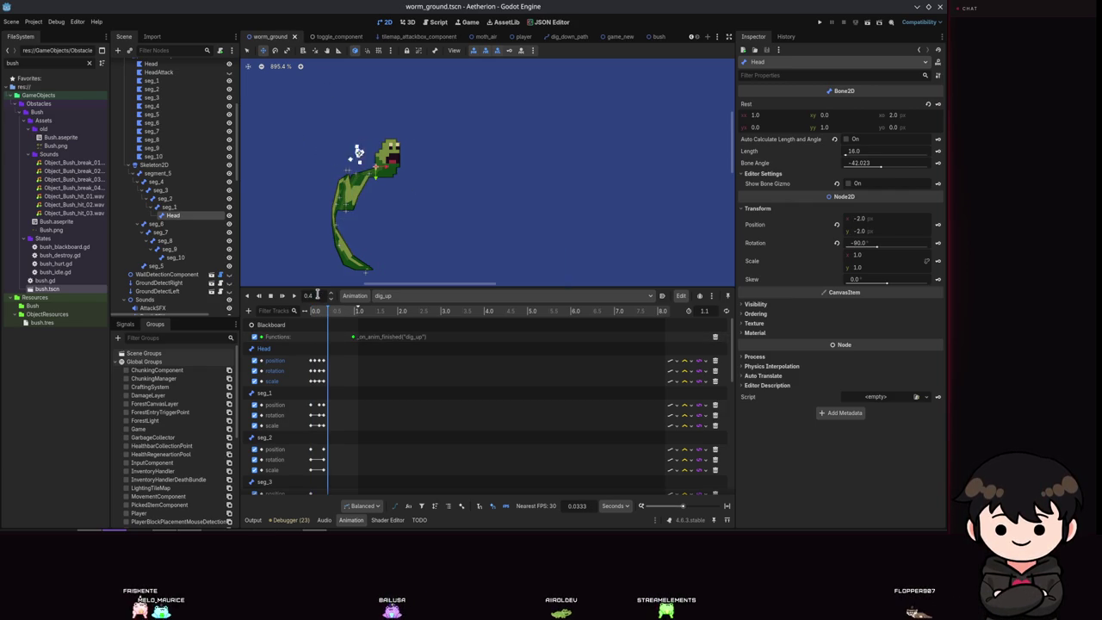
Raise seg_3 up and to the right and keyframe it at 0.4 s.
left_click(160, 190)
scroll(465, 414, "down", 1)
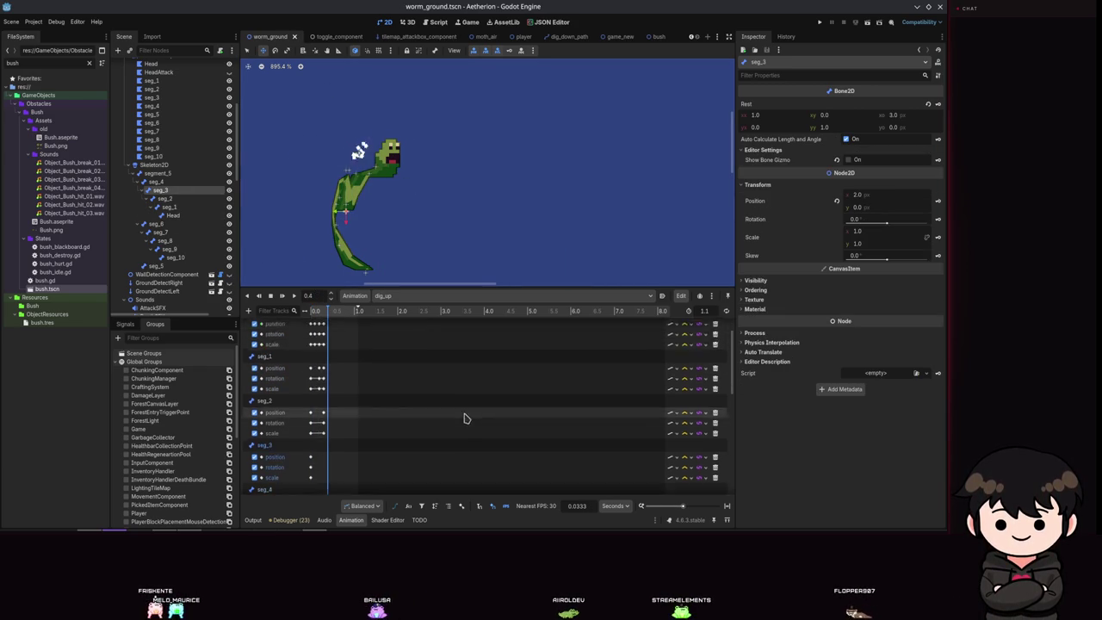
scroll(366, 216, "up", 3)
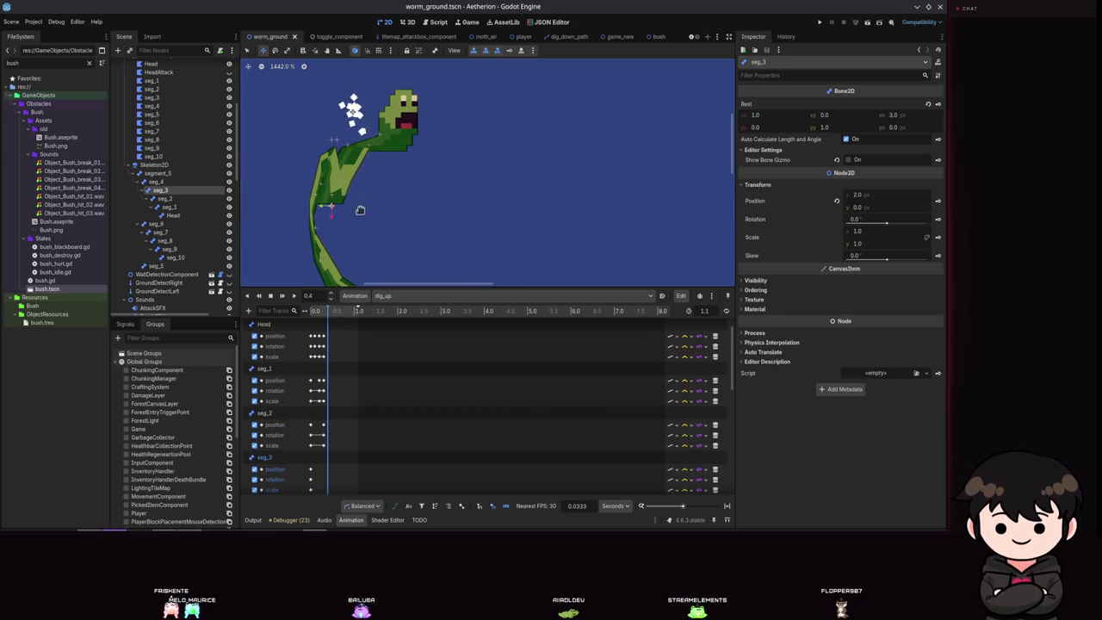
scroll(366, 216, "down", 1)
mouse_move(331, 206)
left_mouse_down()
mouse_move(377, 114)
mouse_move(384, 131)
left_mouse_up()
key("k")
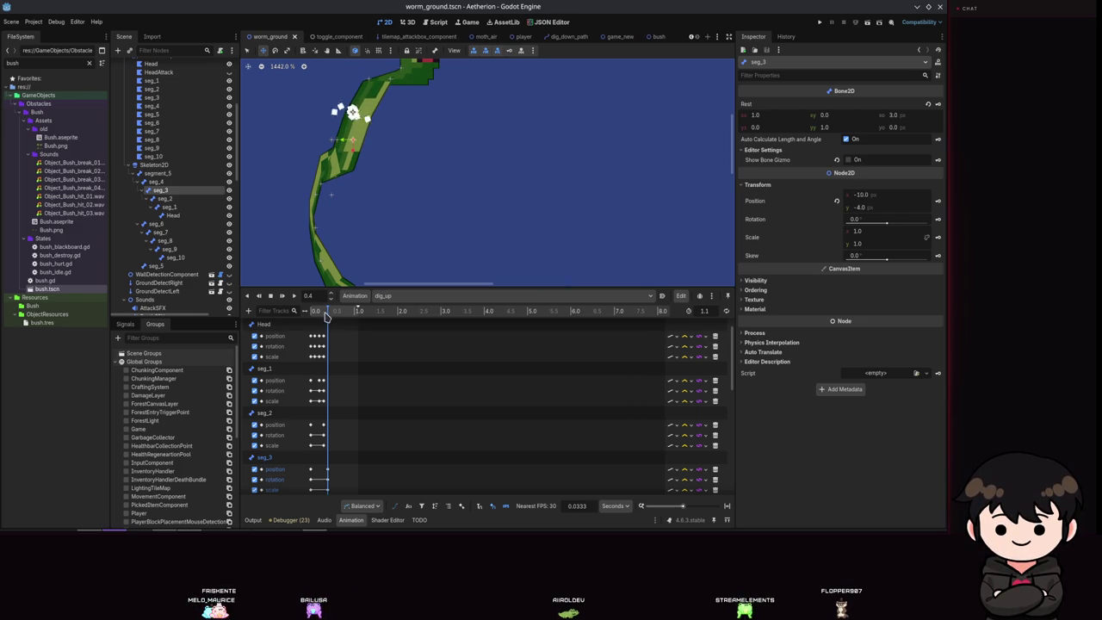
Keyframe seg_2 at 0.4 s, pick up seg_1 and the Head, and save the scene.
left_click_drag(375, 82, 400, 144)
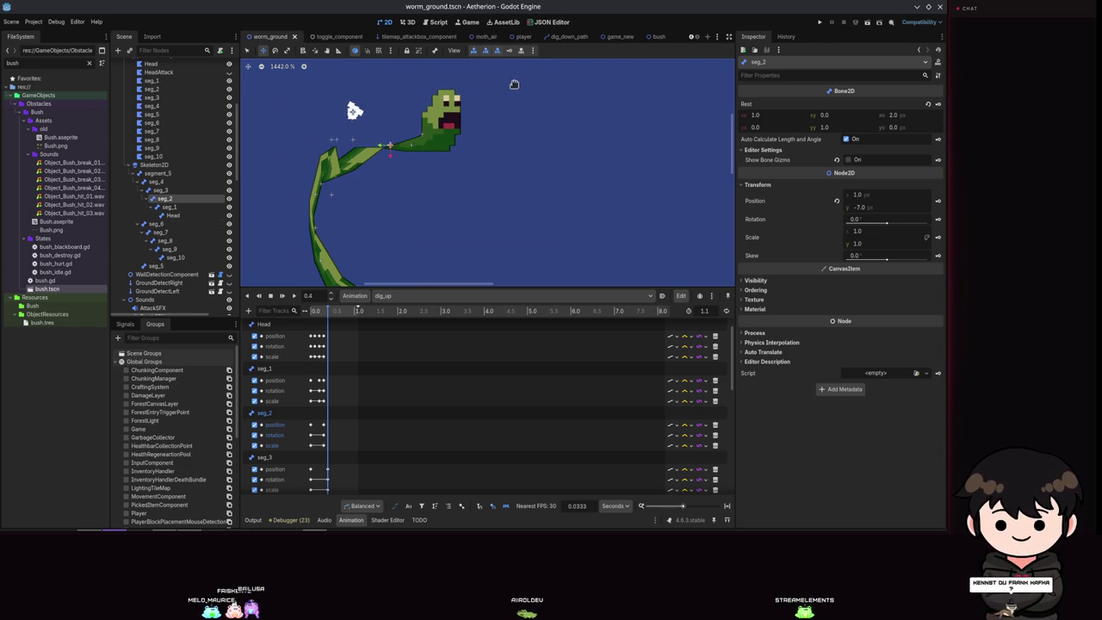
left_click(513, 54)
left_click(179, 207)
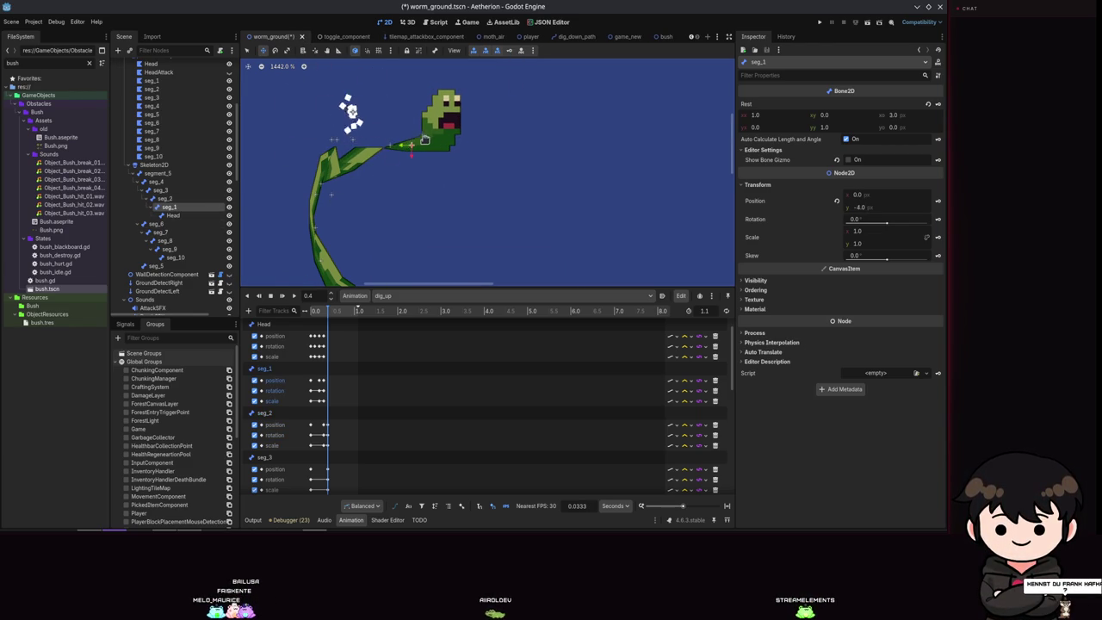
left_click_drag(422, 140, 421, 141)
key("ctrl+s")
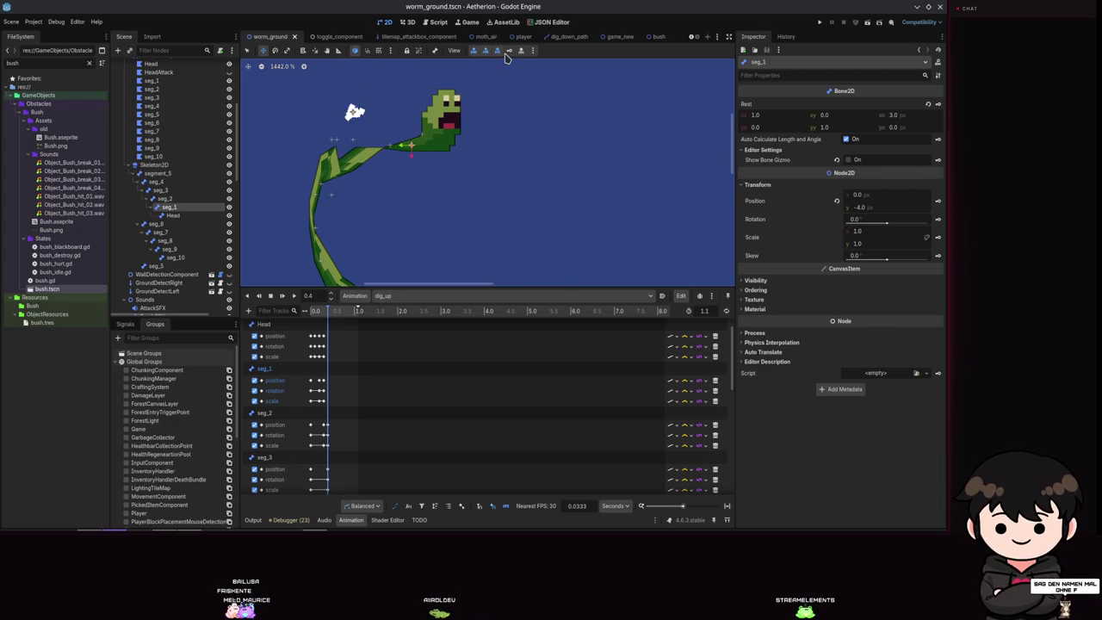
left_click(173, 215)
left_click_drag(436, 135, 436, 135)
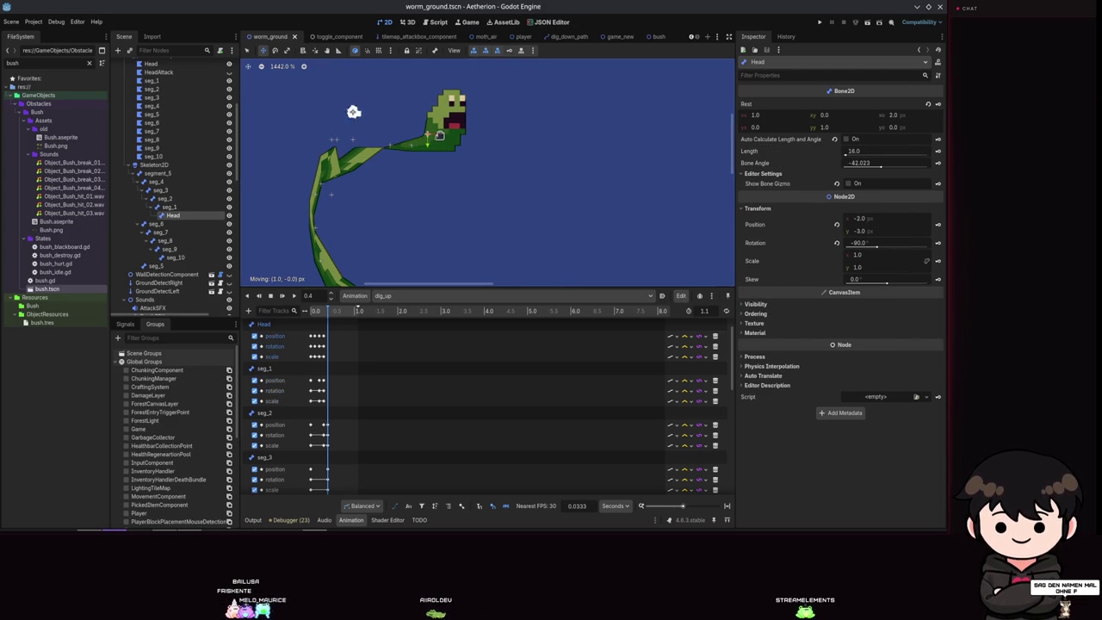
Shift seg_4 up and to the right toward (5, 1), undoing a trial rotation.
left_click(156, 183)
scroll(401, 389, "down", 2)
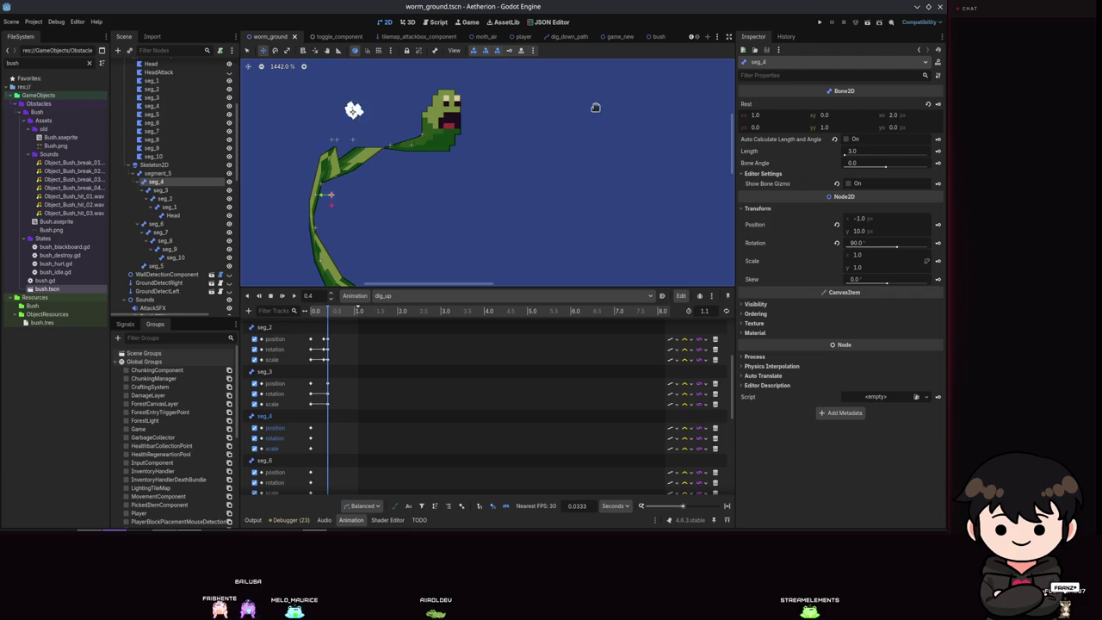
left_click_drag(388, 146, 320, 176)
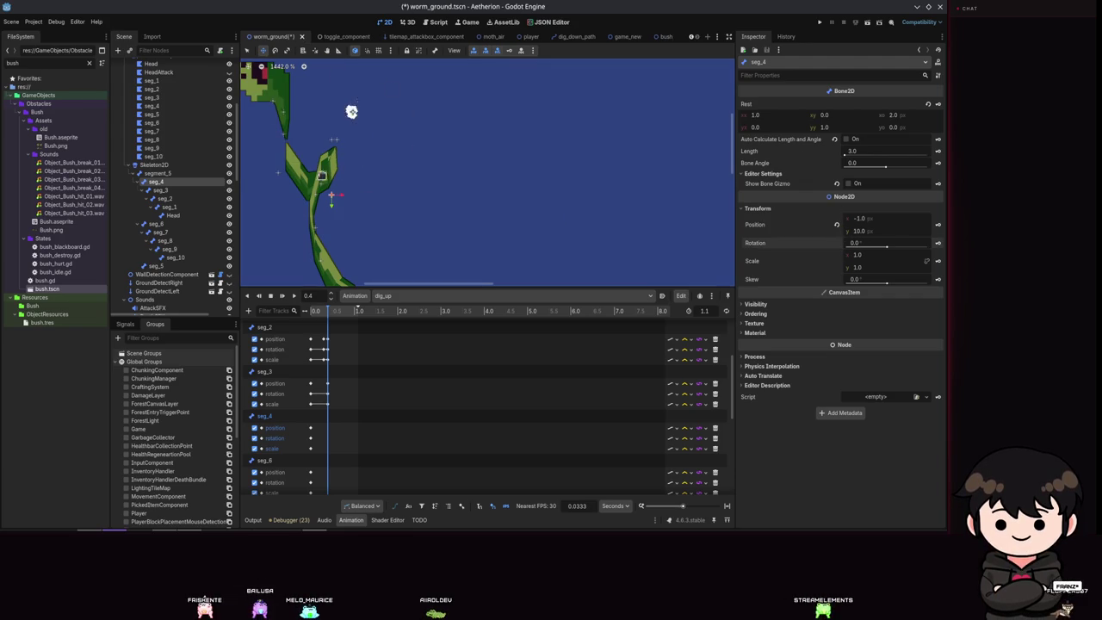
key("ctrl+z")
mouse_move(345, 180)
left_mouse_down()
mouse_move(381, 143)
mouse_move(362, 153)
left_mouse_up()
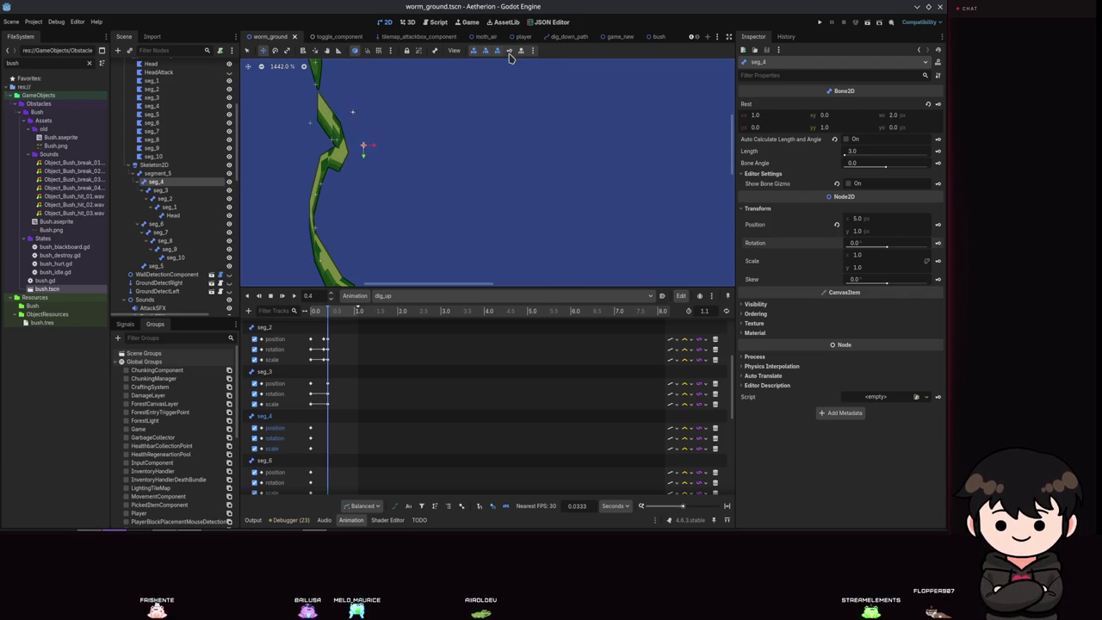
key("ctrl+z")
Move seg_3 to (0, 3) and seg_2 to (7, -1), then save.
mouse_move(337, 125)
left_mouse_down()
mouse_move(350, 120)
mouse_move(387, 163)
mouse_move(381, 152)
mouse_move(364, 164)
mouse_move(374, 162)
left_mouse_up()
left_click(176, 199)
mouse_move(379, 120)
left_mouse_down()
mouse_move(413, 147)
mouse_move(408, 138)
left_mouse_up()
key("ctrl+s")
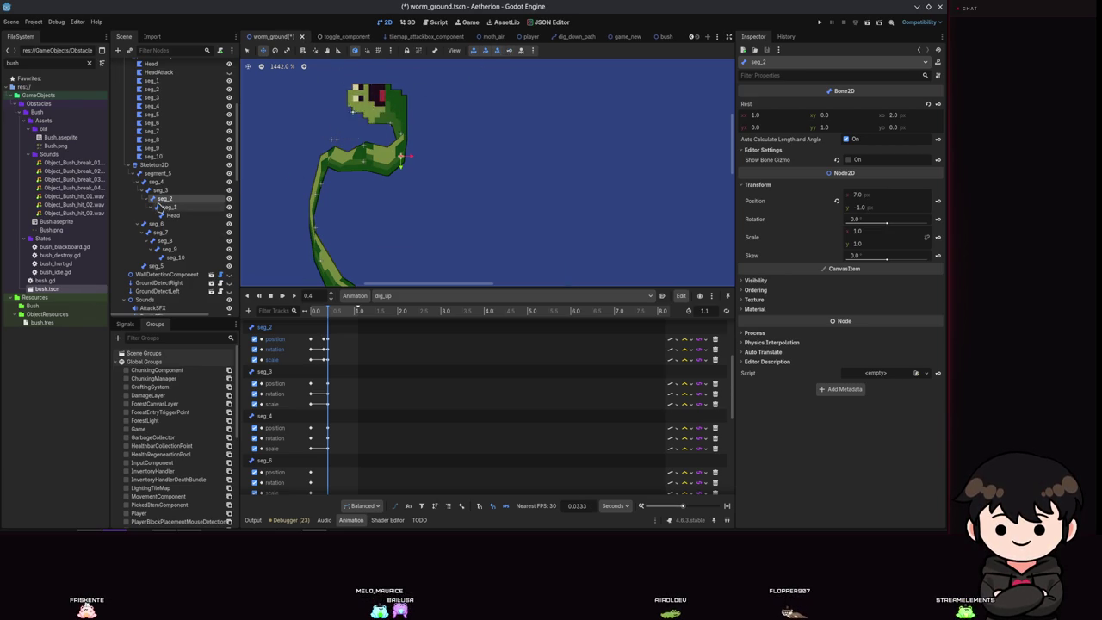
Nudge seg_1 and the Head bone to the right, then save.
left_click(169, 207)
mouse_move(389, 125)
left_mouse_down()
mouse_move(414, 125)
mouse_move(433, 143)
left_mouse_up()
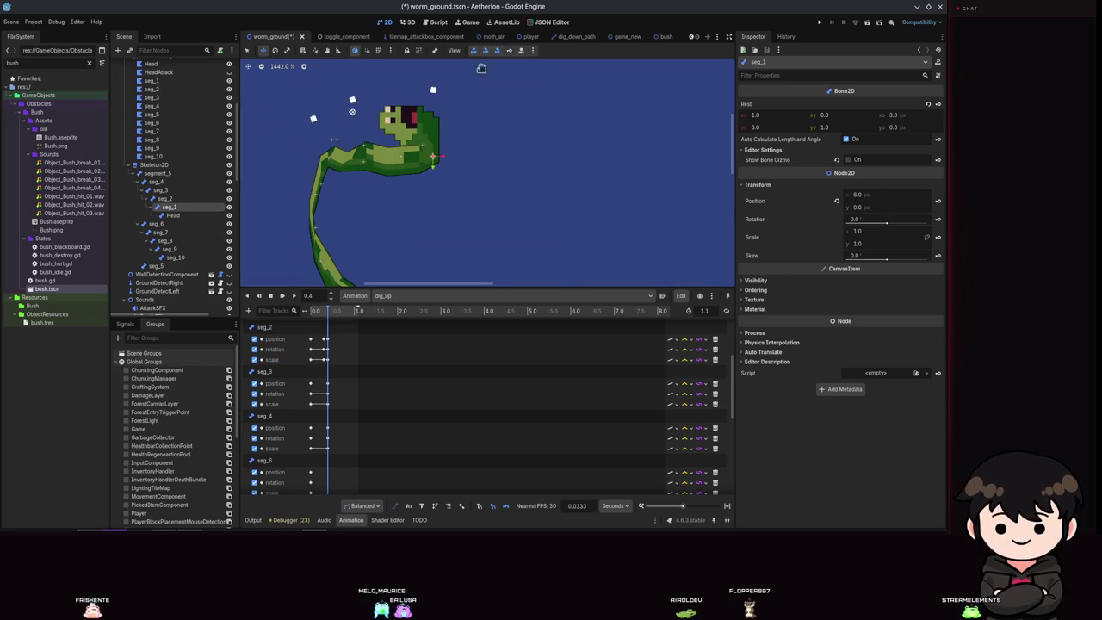
left_click(198, 215)
key("Right")
key("Right")
key("Right")
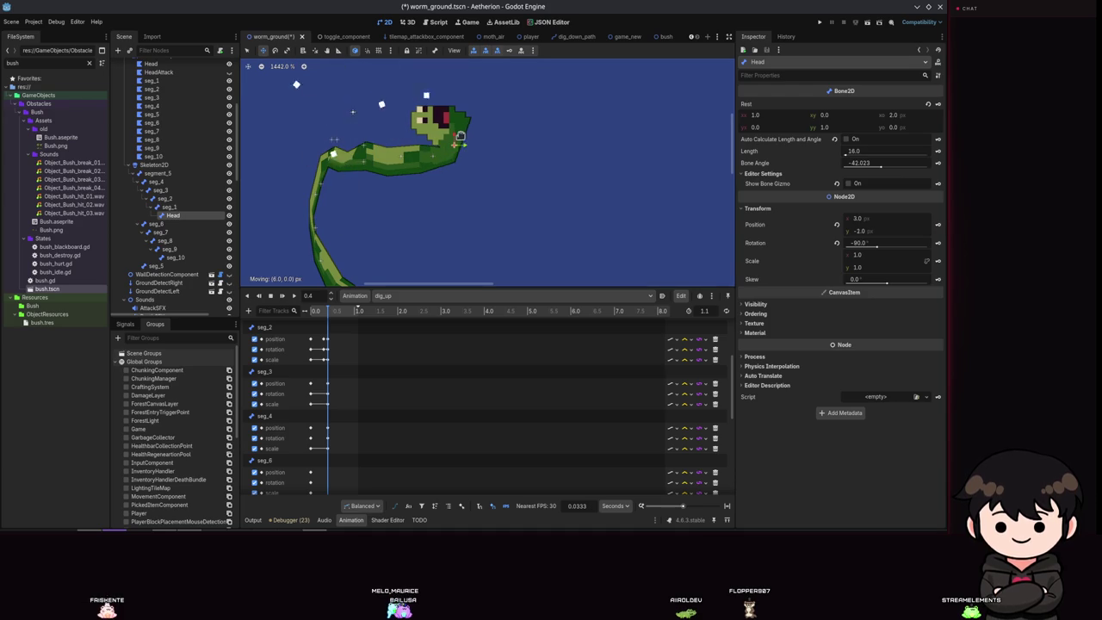
key("ctrl+s")
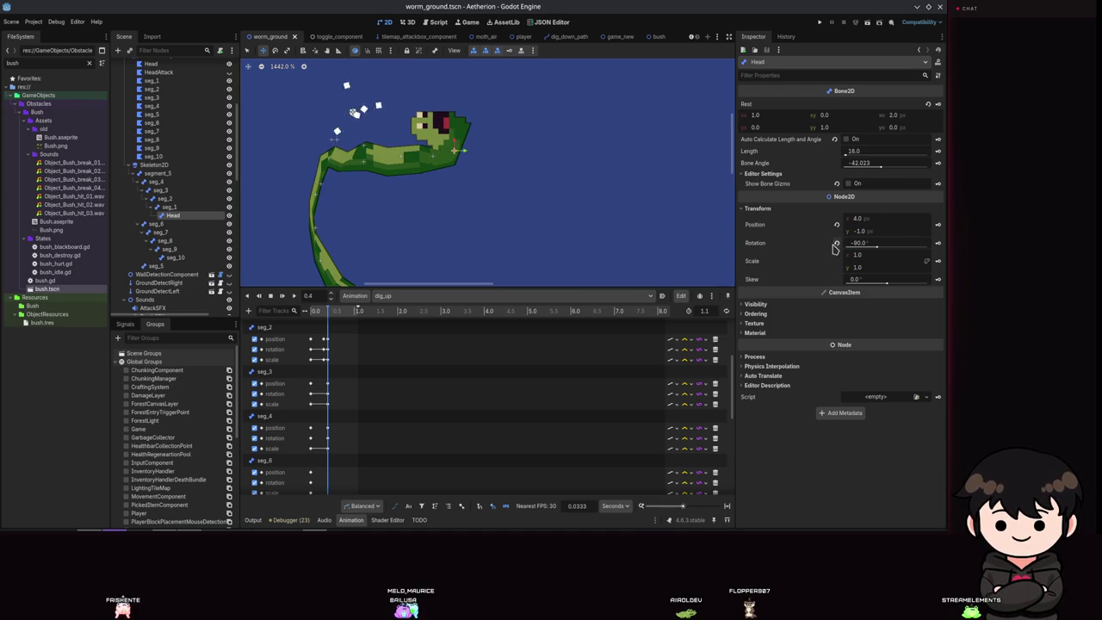
Reset the Head rotation to 0, move the head back onto the neck, adjust seg_1, and save.
left_click(835, 244)
left_click_drag(490, 157, 453, 169)
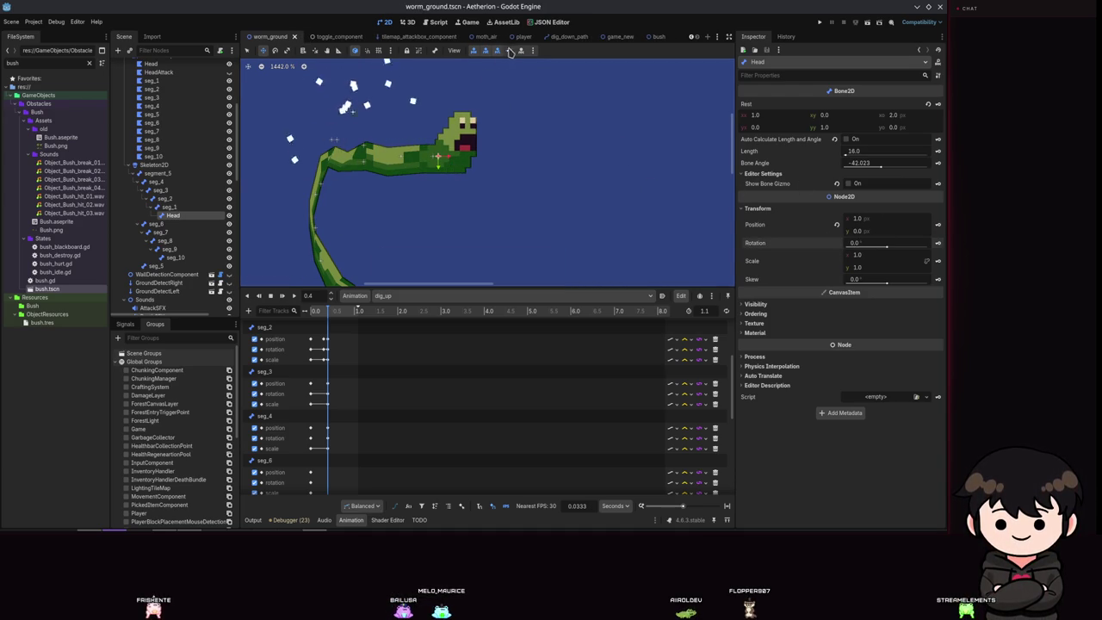
left_click(168, 207)
mouse_move(436, 162)
left_mouse_down()
mouse_move(399, 163)
mouse_move(444, 156)
left_mouse_up()
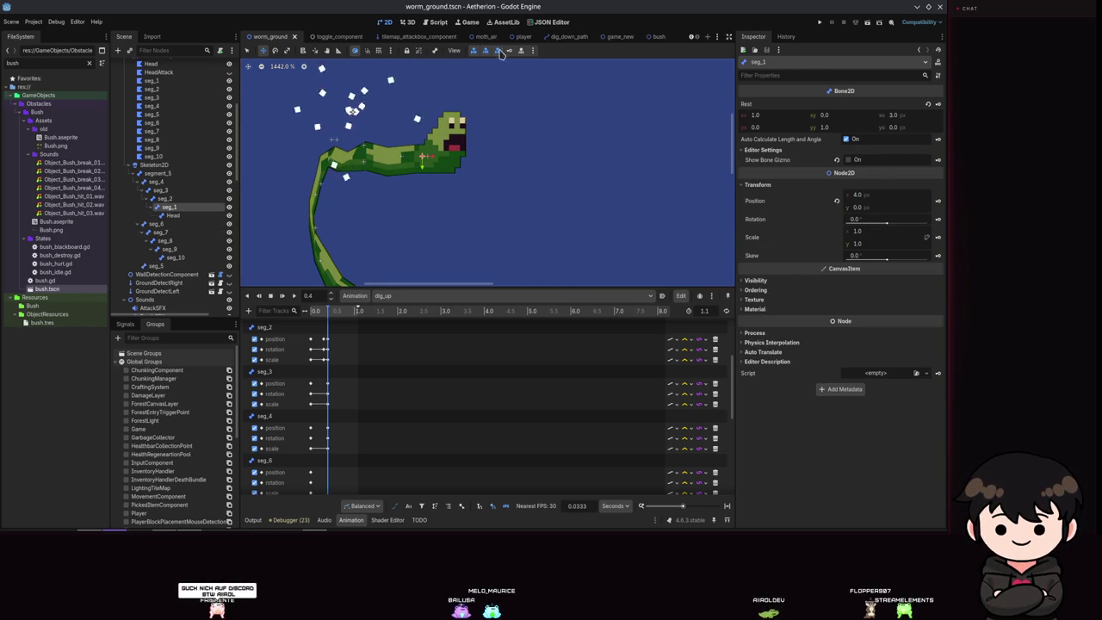
left_click(191, 215)
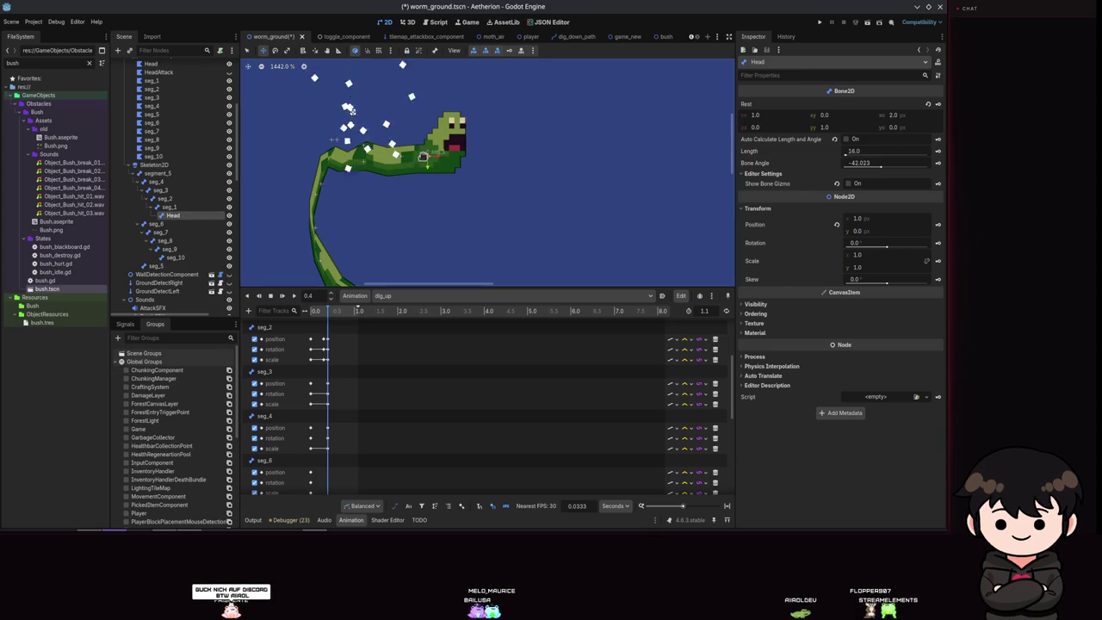
key("ctrl+s")
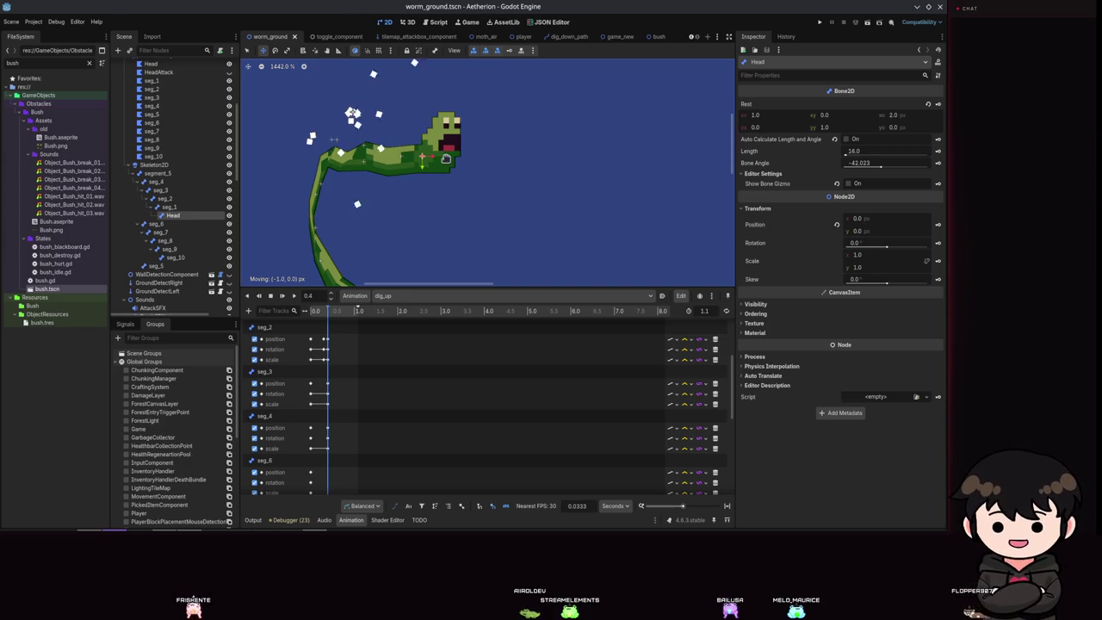
Move seg_1 2 px left, save, check seg_3, and switch to the RESET animation.
left_click(166, 209)
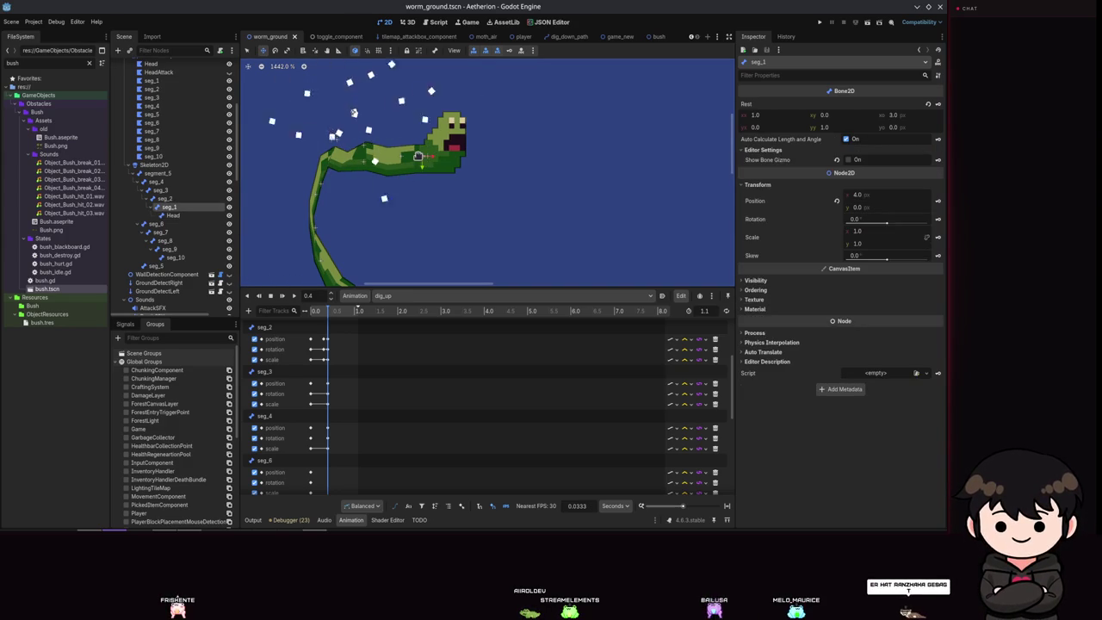
left_click_drag(432, 156, 374, 161)
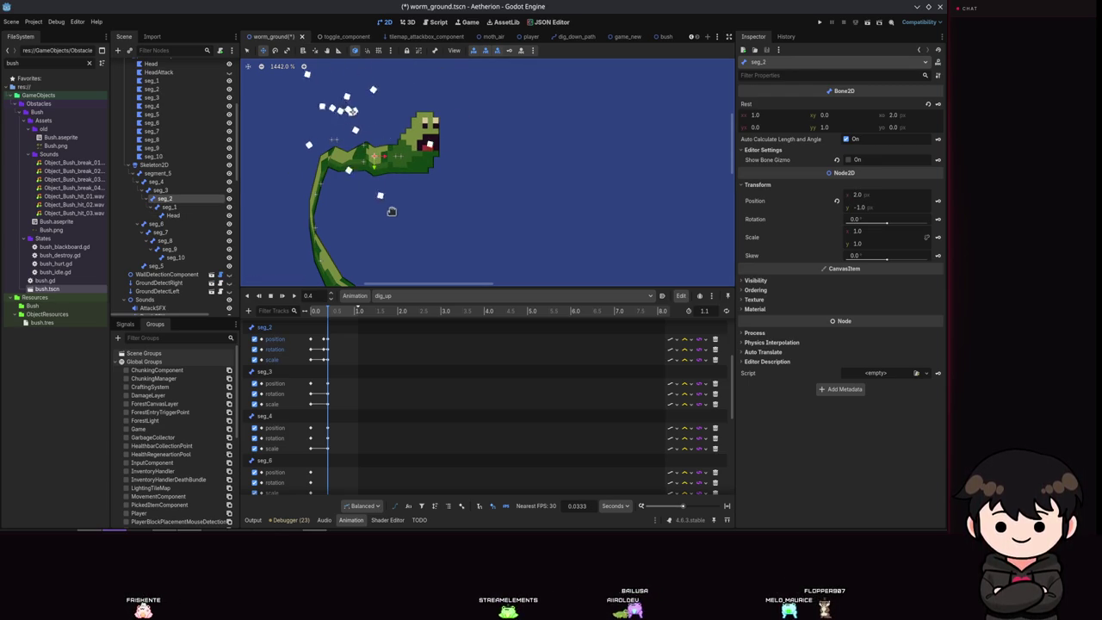
key("ctrl+s")
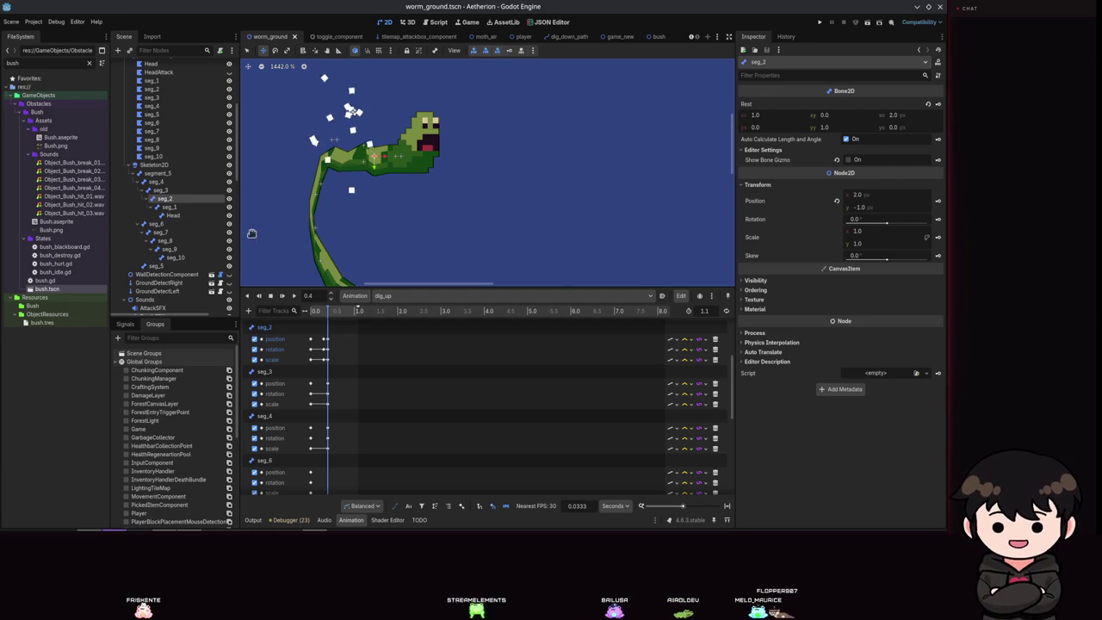
left_click(160, 190)
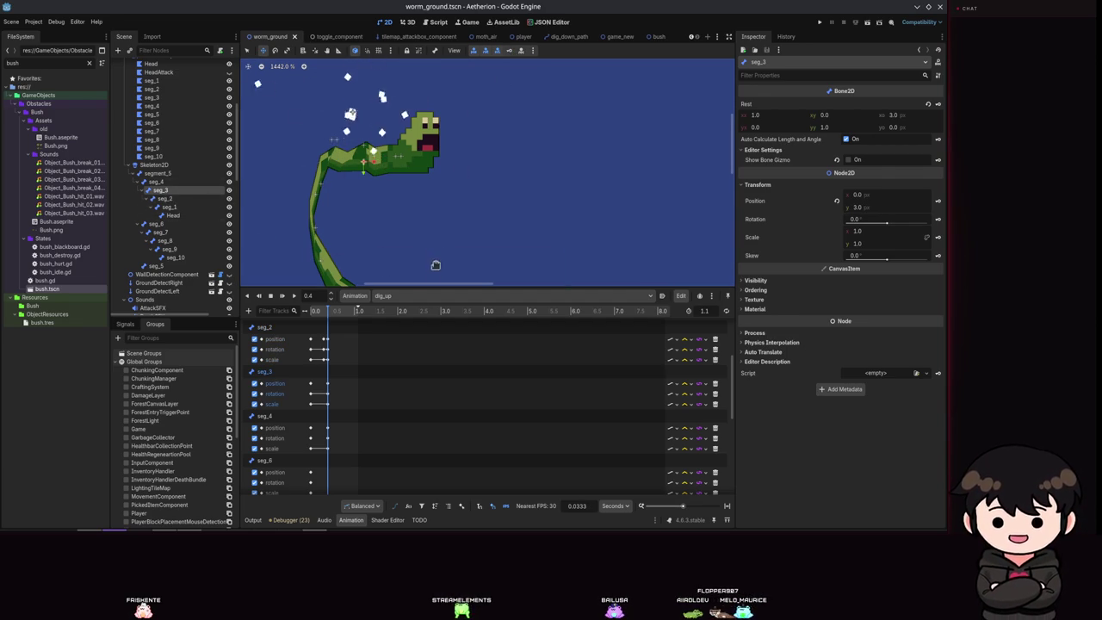
left_click(405, 296)
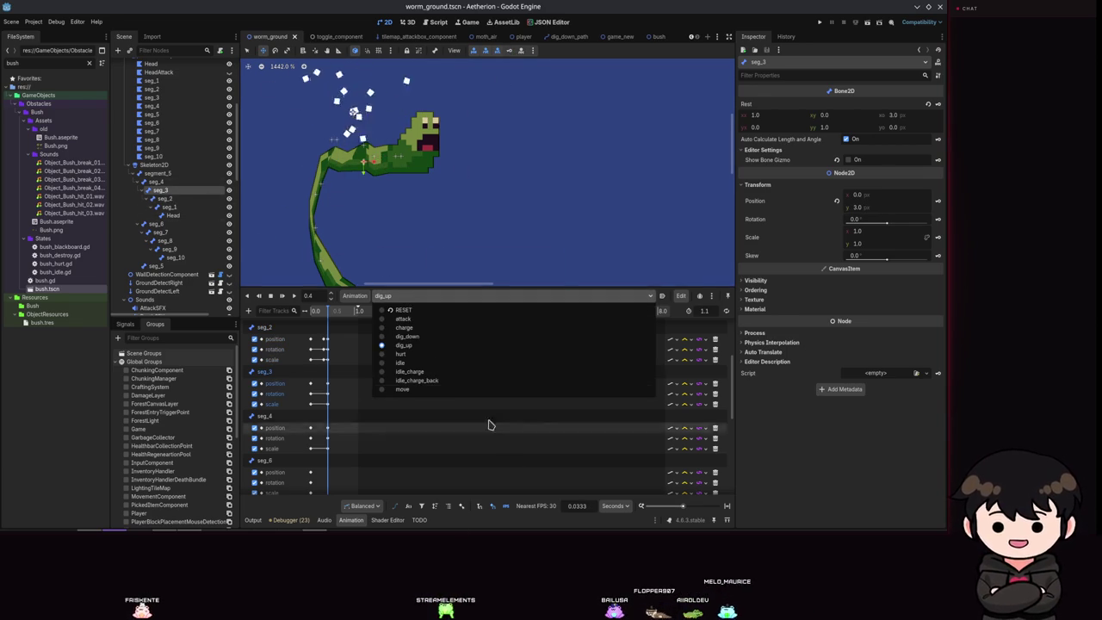
left_click(402, 309)
scroll(332, 388, "down", 5)
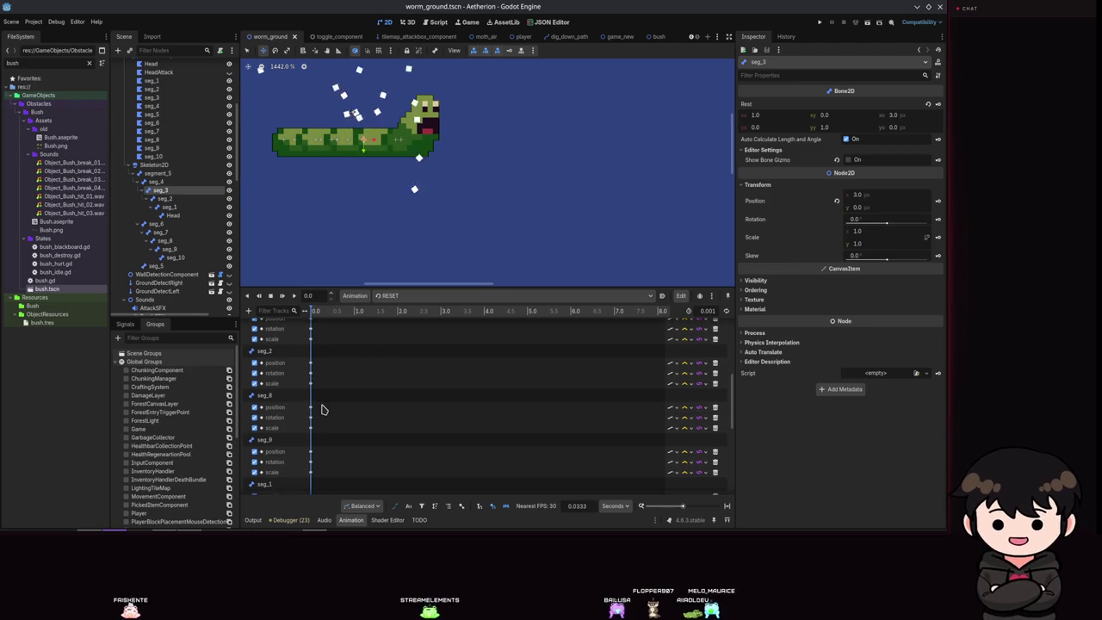
left_click(310, 411)
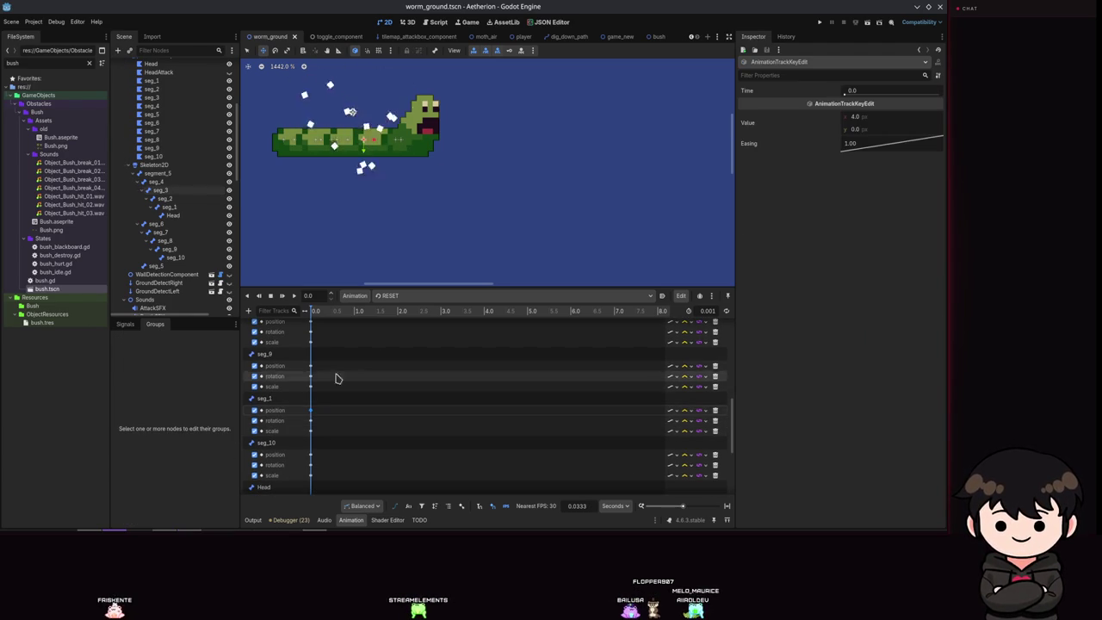
scroll(303, 412, "up", 1)
scroll(303, 412, "up", 5)
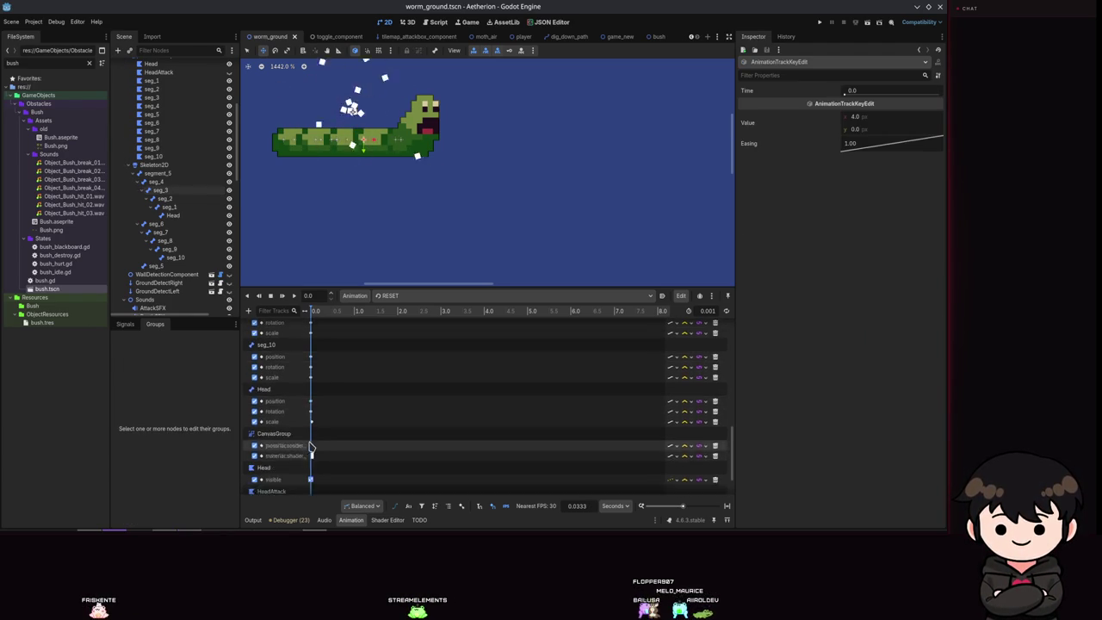
scroll(313, 405, "up", 8)
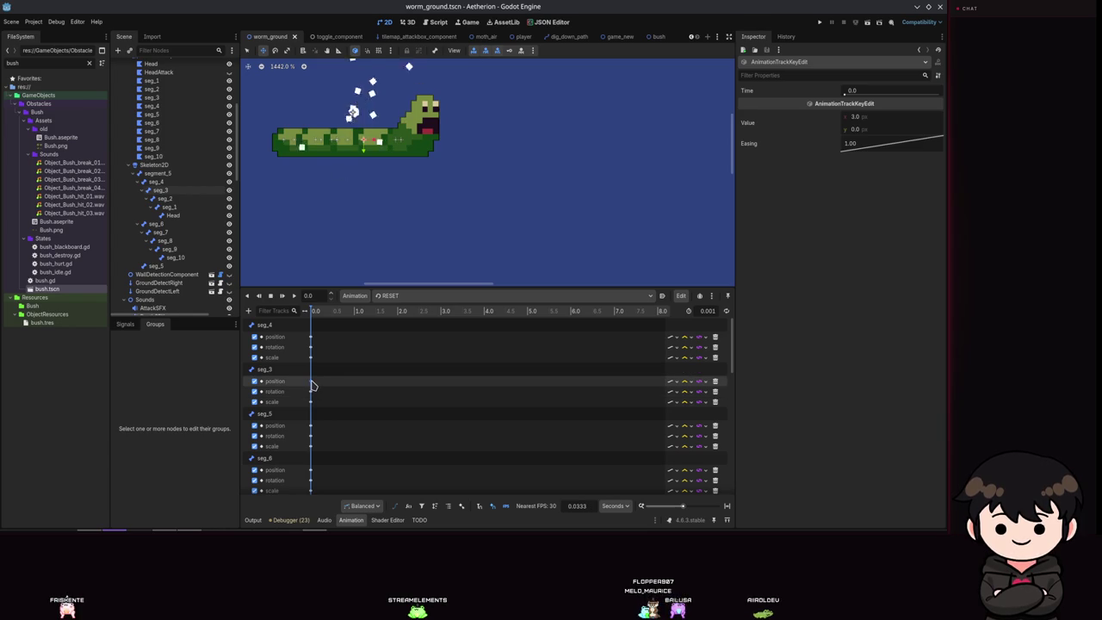
left_click(388, 296)
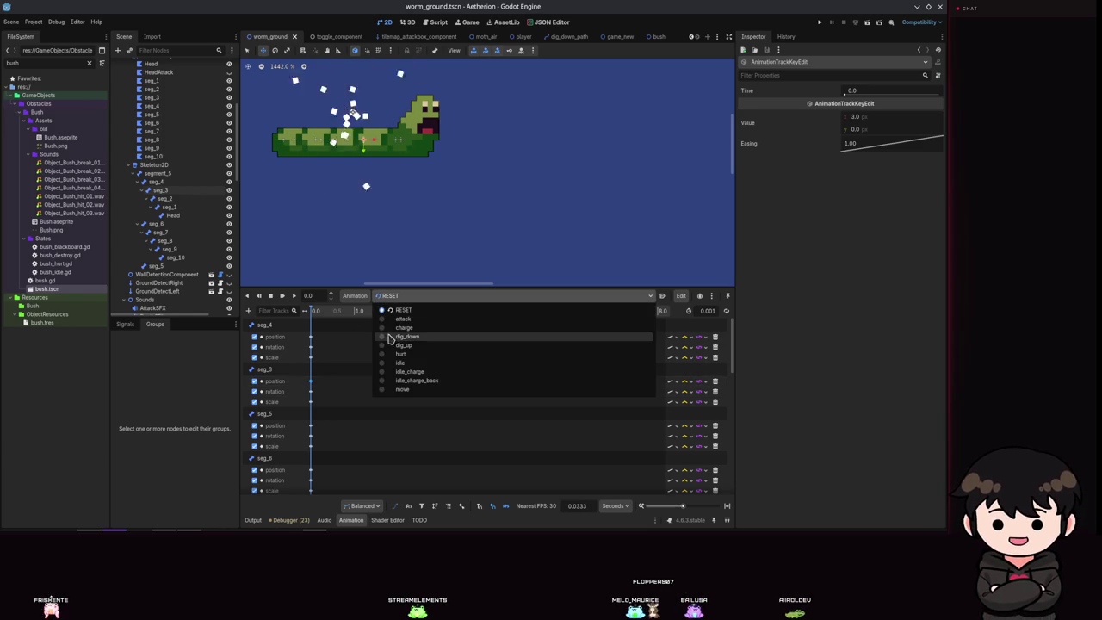
left_click(392, 345)
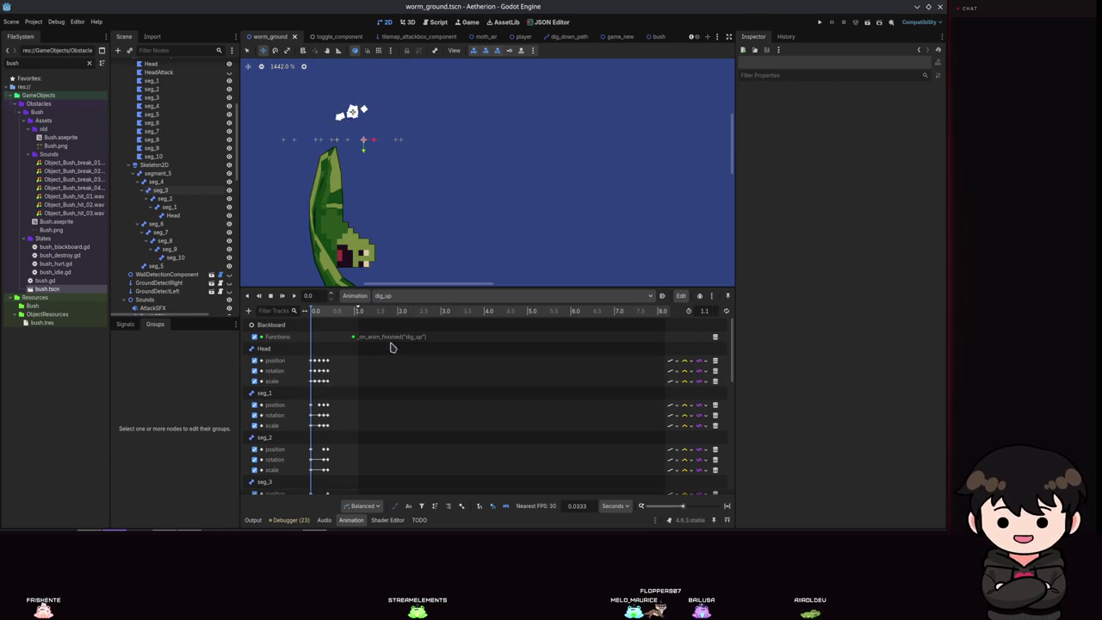
Load dig_up, select seg_3, and move the playhead to 0.4 s.
left_click(166, 197)
left_click(160, 189)
left_click(856, 194)
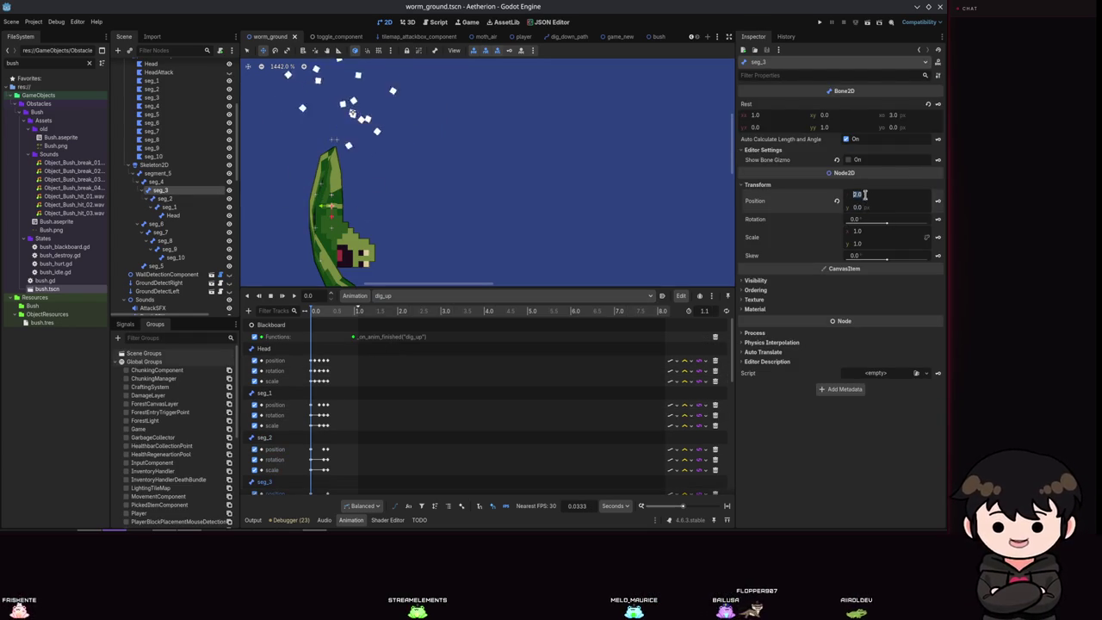
key("Return")
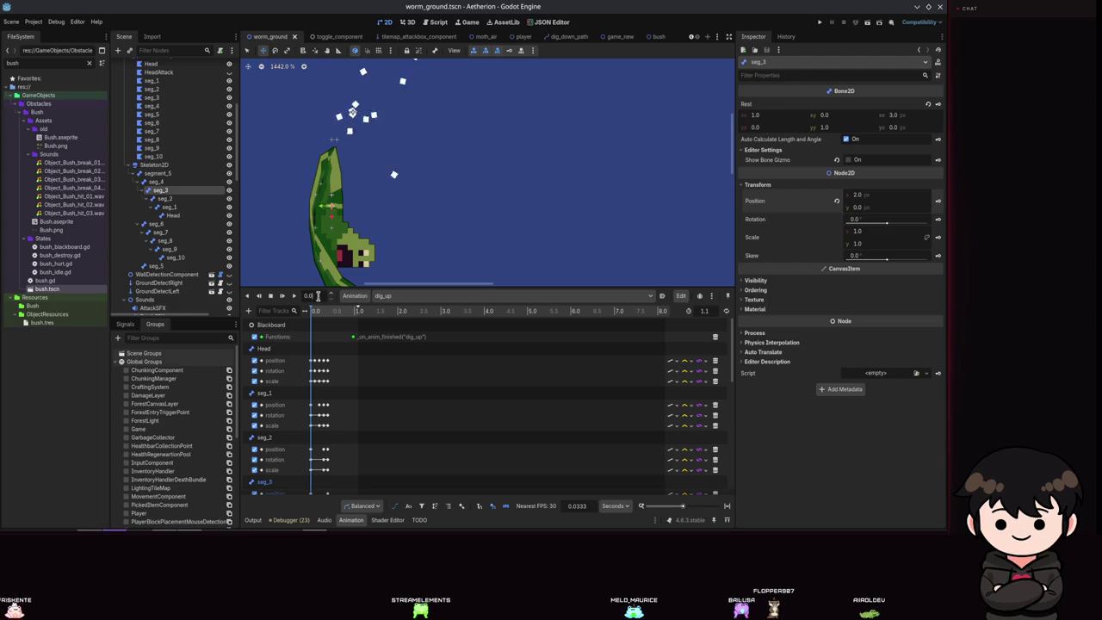
left_click(318, 295)
type("0.4")
key("Return")
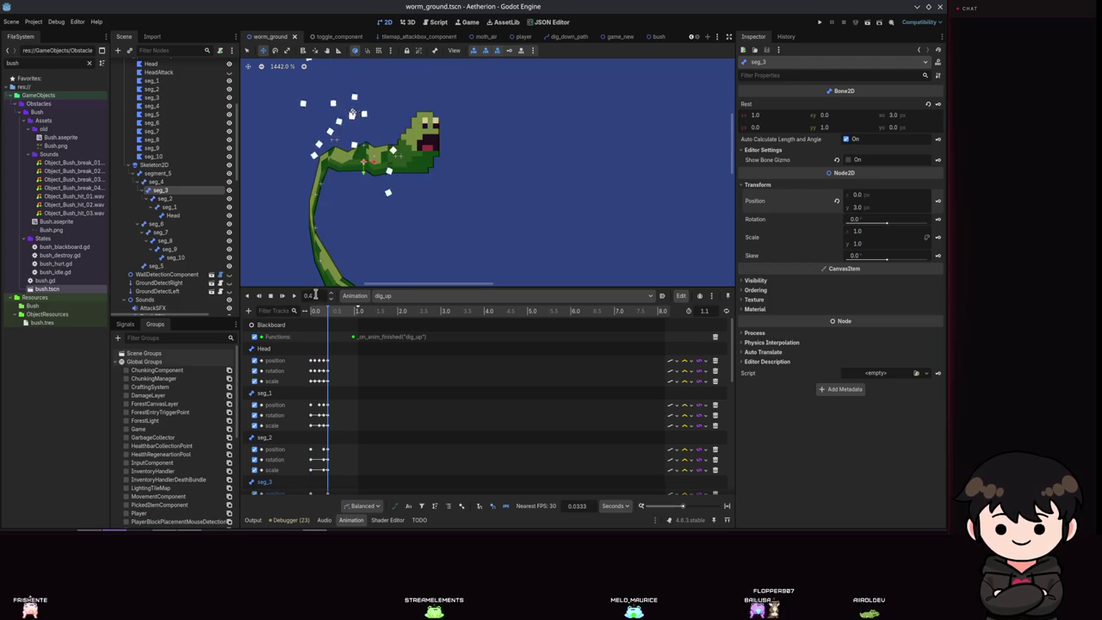
Set seg_3's x position to 3.0 at 0.4 s and save.
left_click(895, 195)
type("3")
key("Tab")
key("Return")
key("ctrl+s")
Set seg_2's y position to 0.0, save, and switch to the RESET animation.
left_click(182, 200)
left_click(861, 207)
type("0")
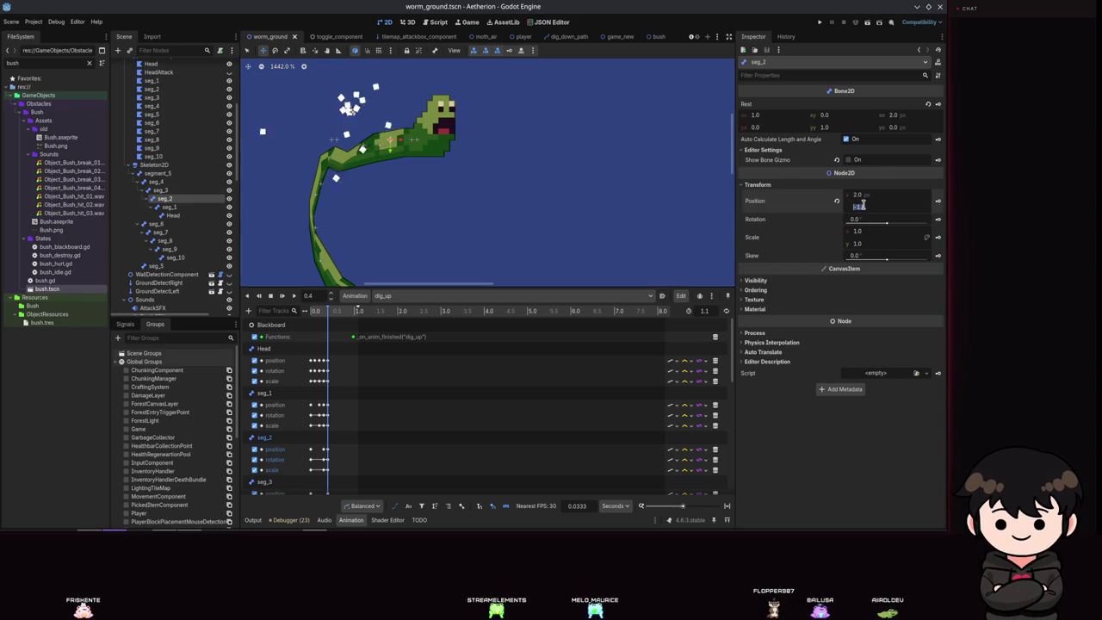
key("Return")
key("Up")
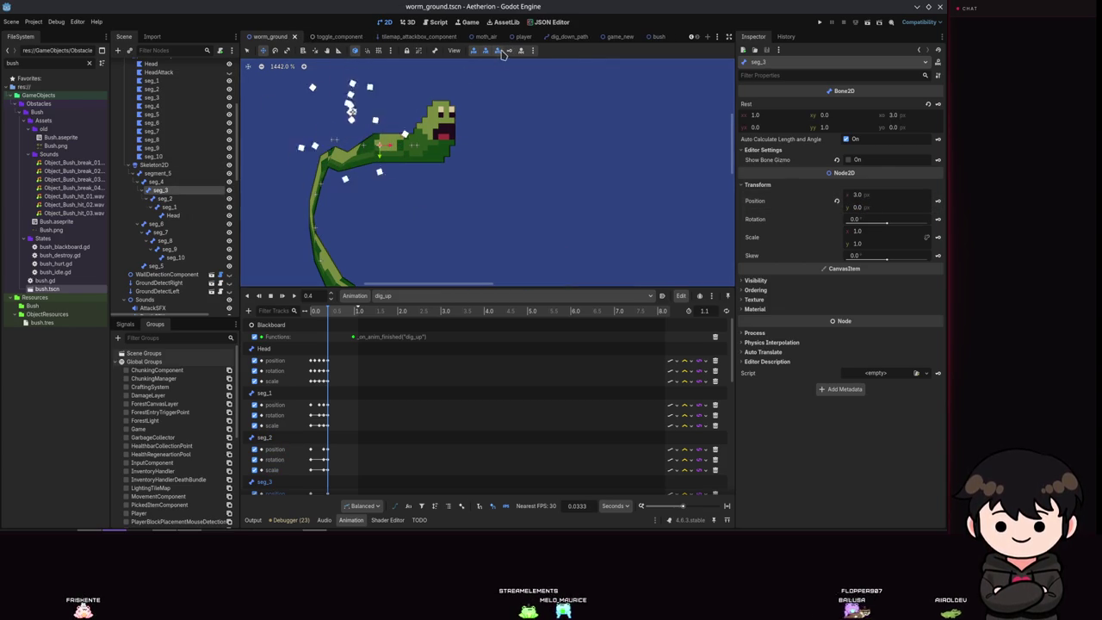
key("ctrl+s")
left_click(217, 200)
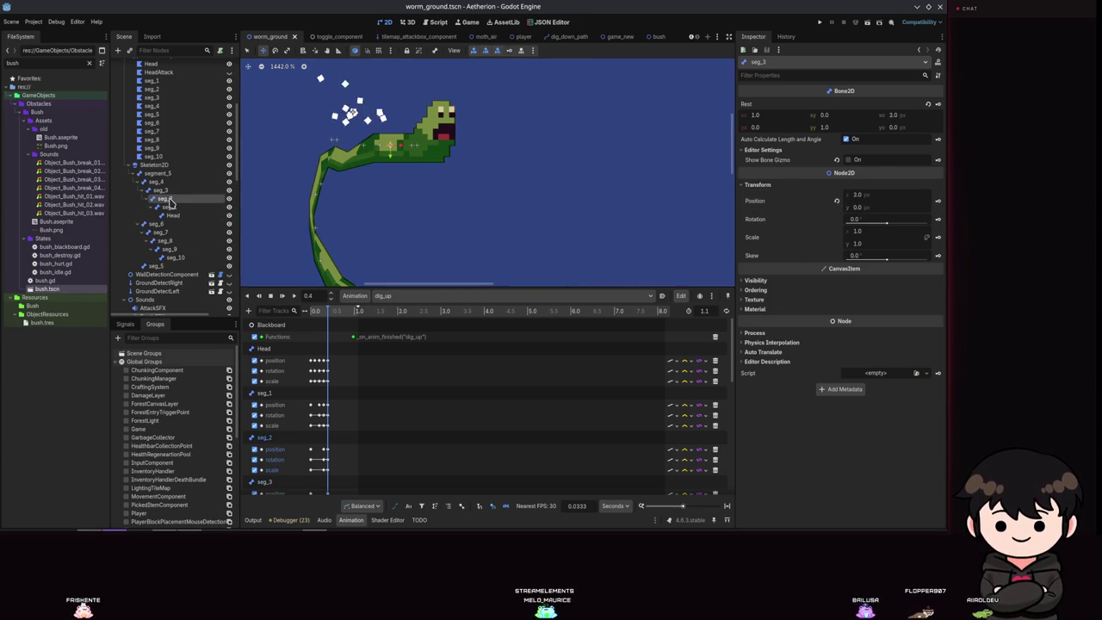
left_click(395, 295)
left_click(398, 316)
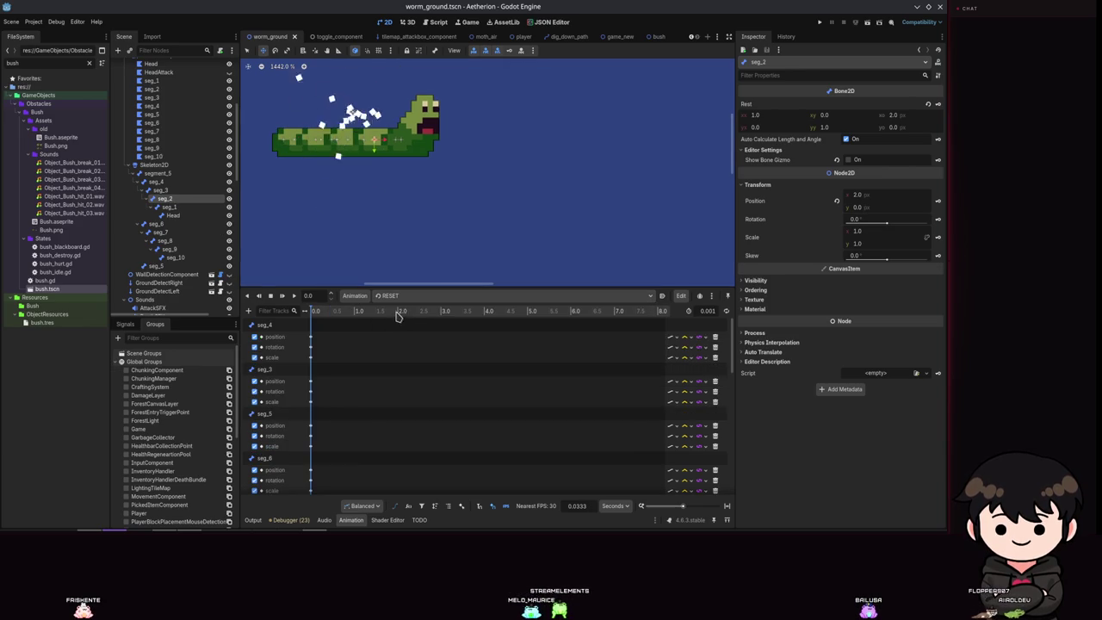
scroll(284, 417, "down", 1)
scroll(284, 417, "down", 1)
left_click(310, 460)
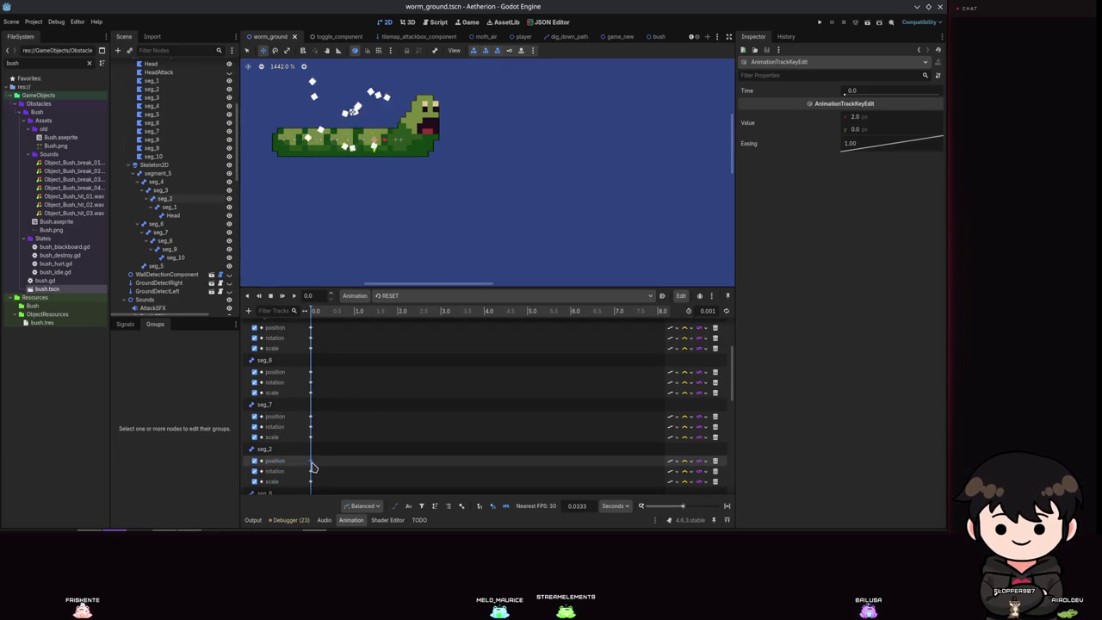
scroll(295, 430, "up", 1)
scroll(296, 427, "up", 2)
left_click(401, 296)
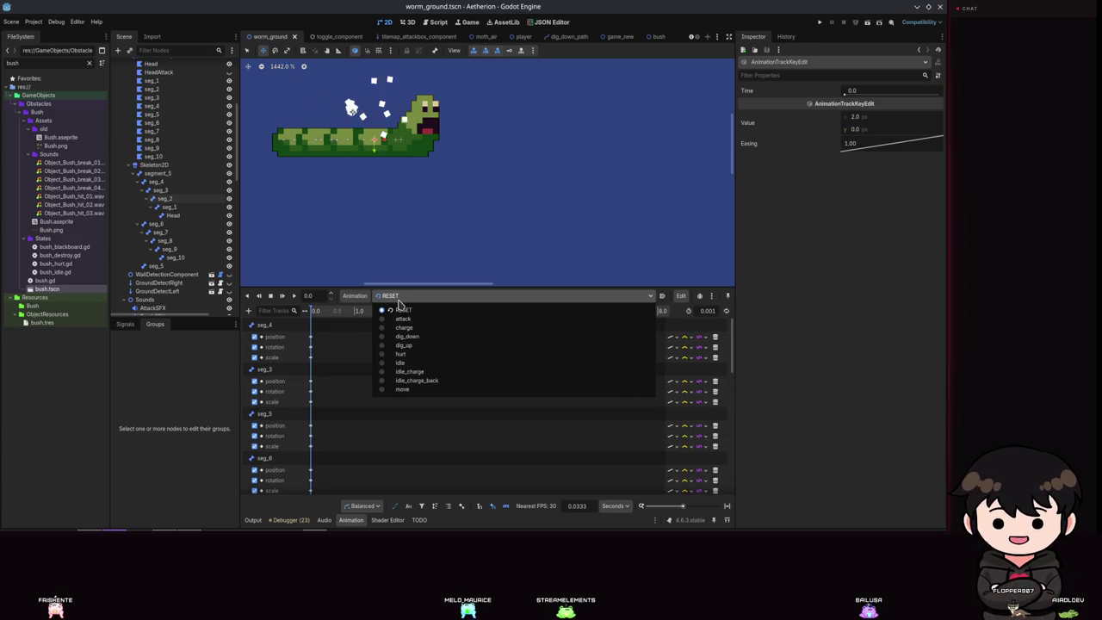
left_click(179, 193)
left_click(155, 182)
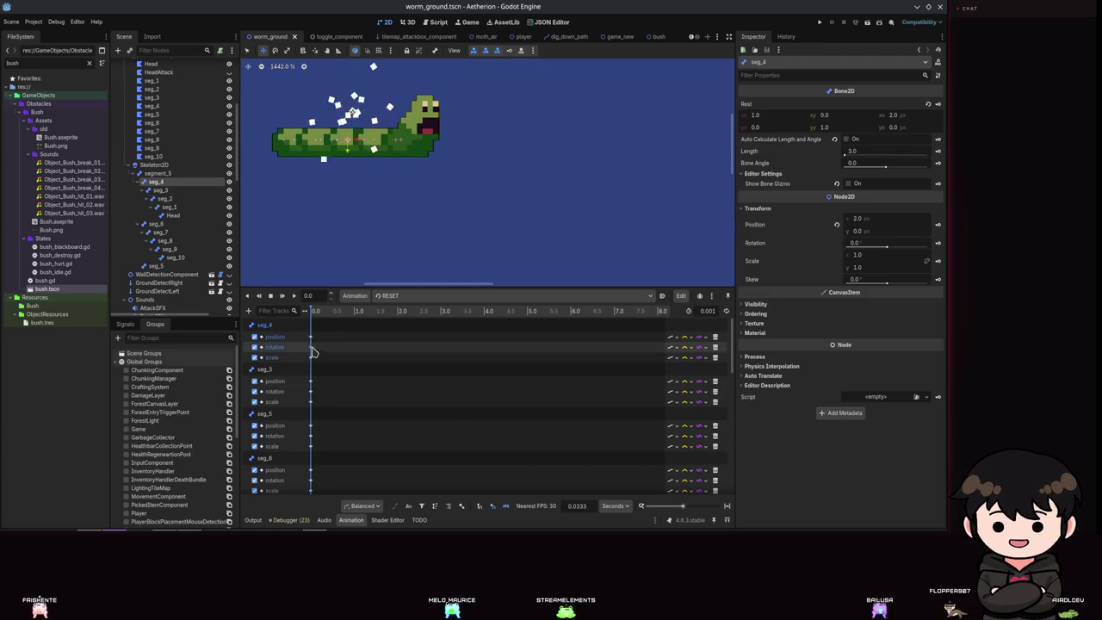
left_click(311, 336)
left_click(392, 295)
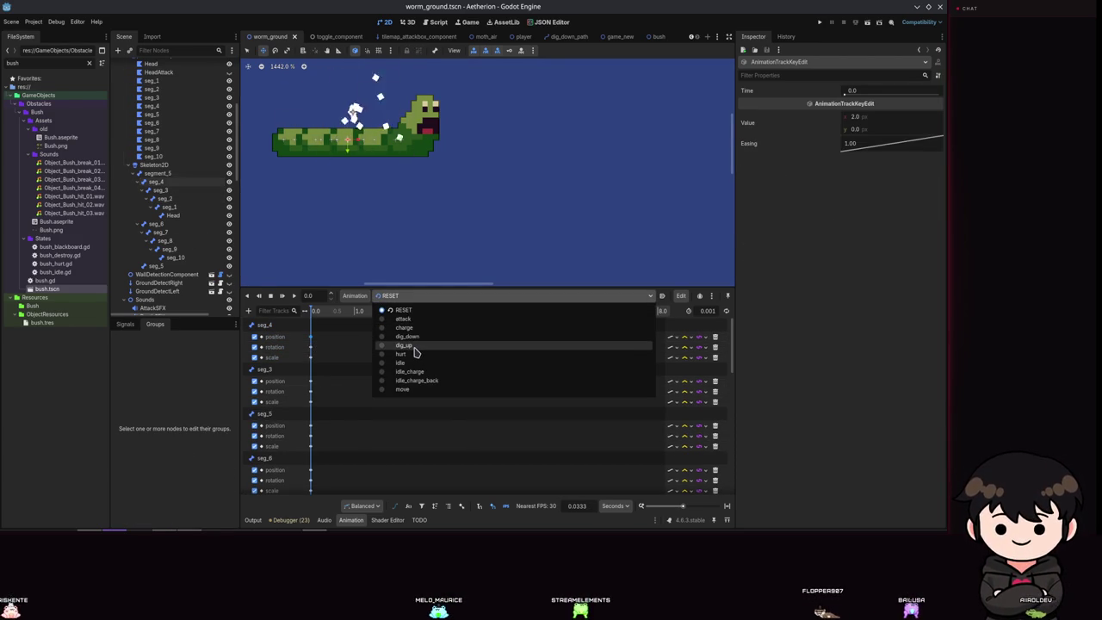
left_click(414, 346)
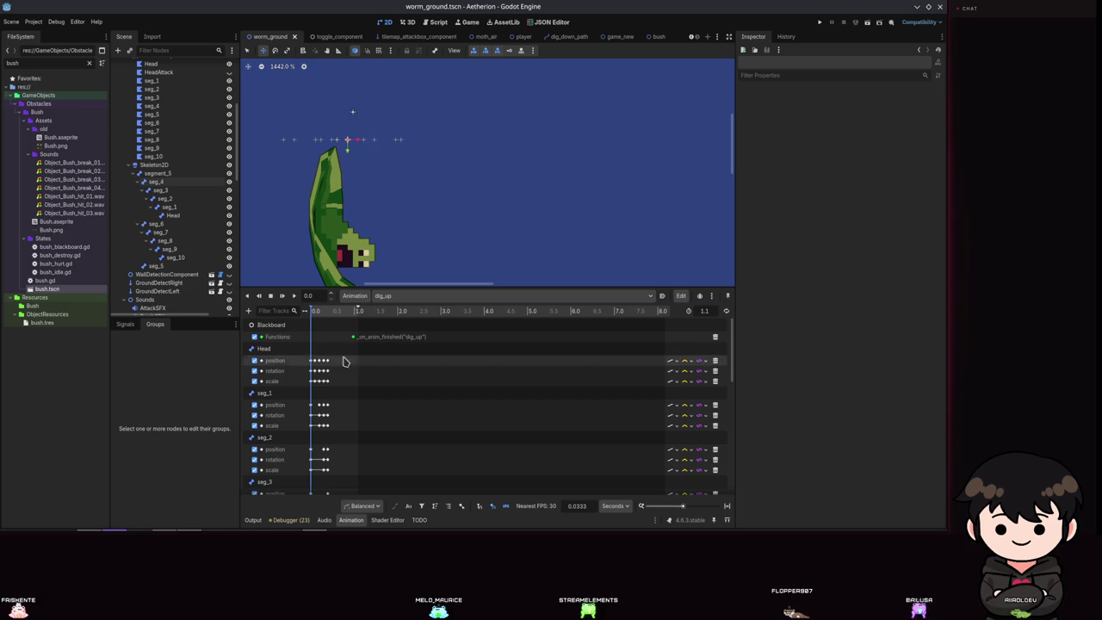
Set seg_4's 0.4 s position keyframe to (2.0, 0.0) and save.
left_click(155, 182)
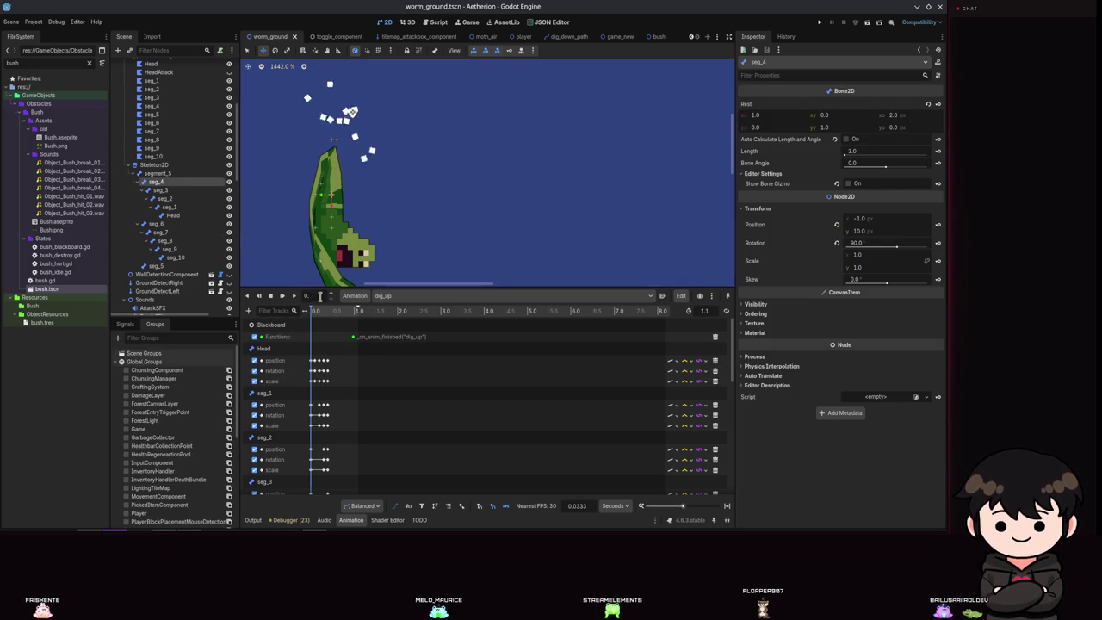
left_click(327, 310)
scroll(388, 352, "down", 2)
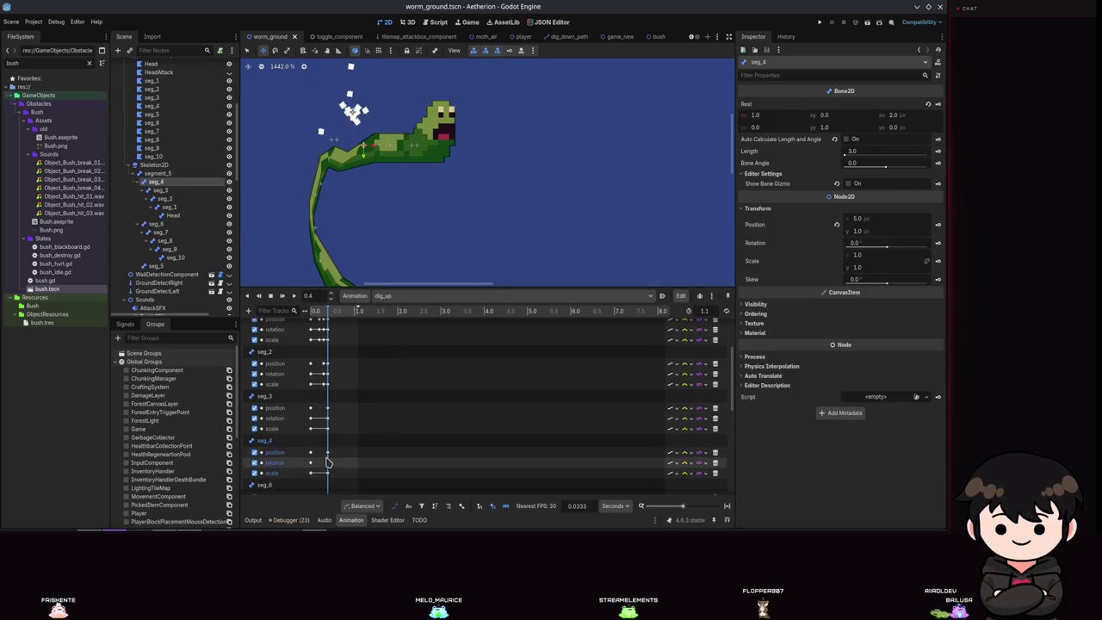
left_click(327, 451)
left_click(877, 115)
type("2")
key("Tab")
type("0")
key("Return")
key("ctrl+s")
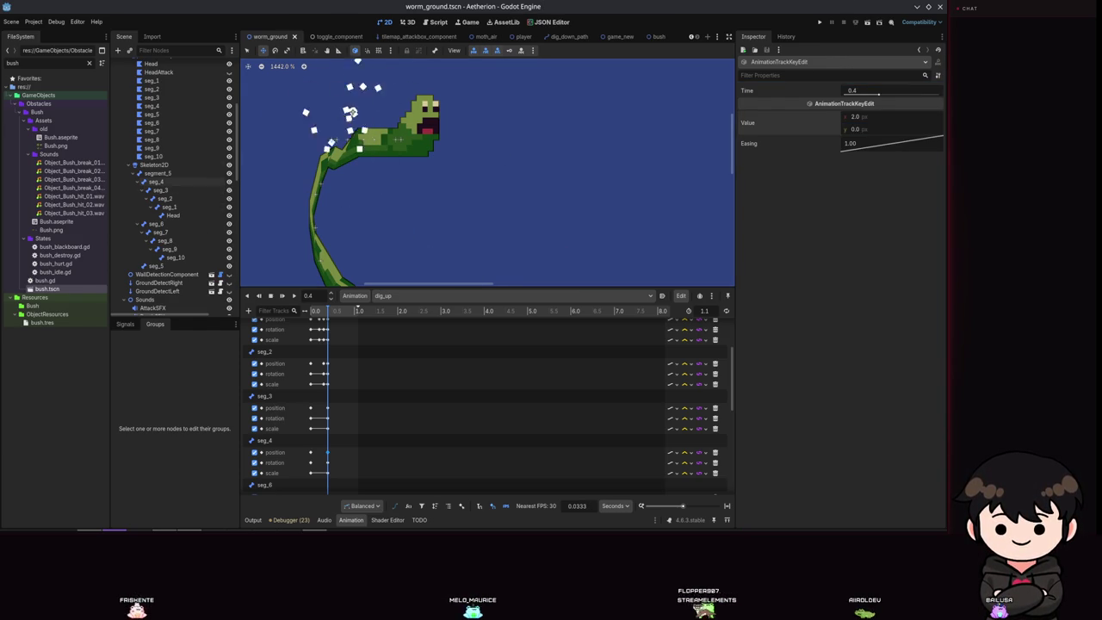
Play dig_up from the start, then scrub it to about 0.37 s.
left_click(293, 296)
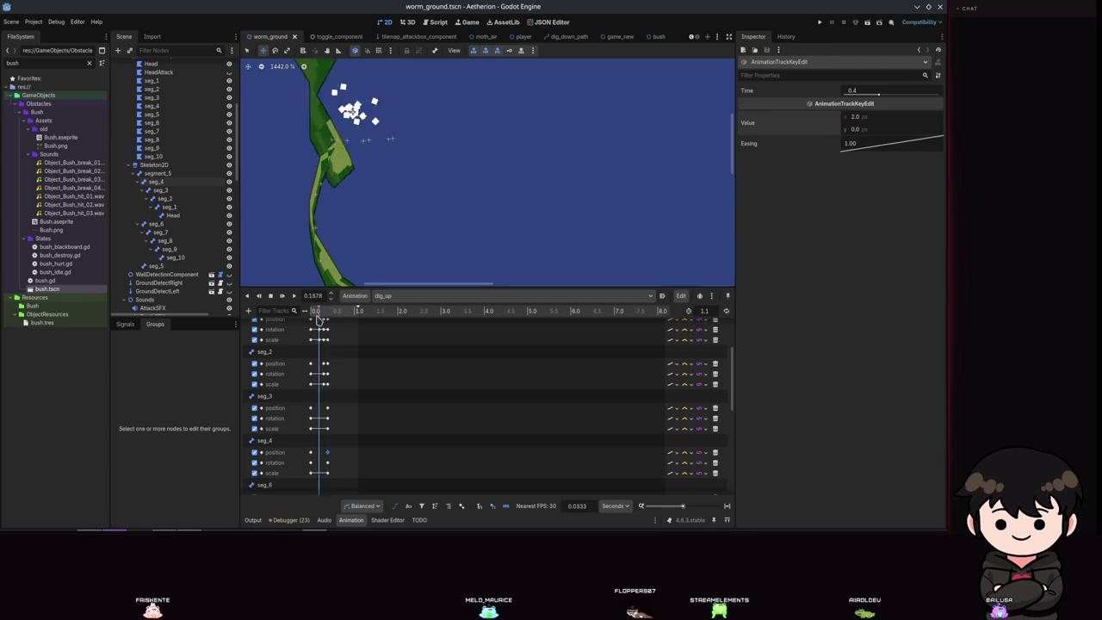
scroll(395, 345, "down", 1)
scroll(482, 215, "down", 3)
scroll(395, 345, "down", 3)
left_click(308, 311)
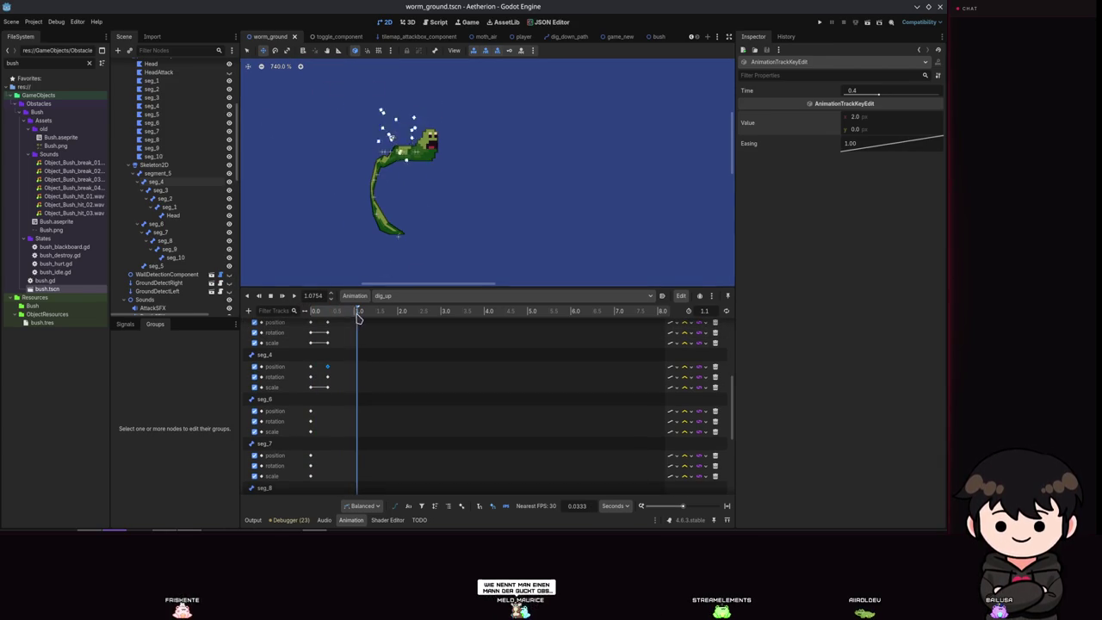
mouse_move(308, 315)
left_mouse_down()
mouse_move(356, 316)
mouse_move(156, 298)
left_mouse_up()
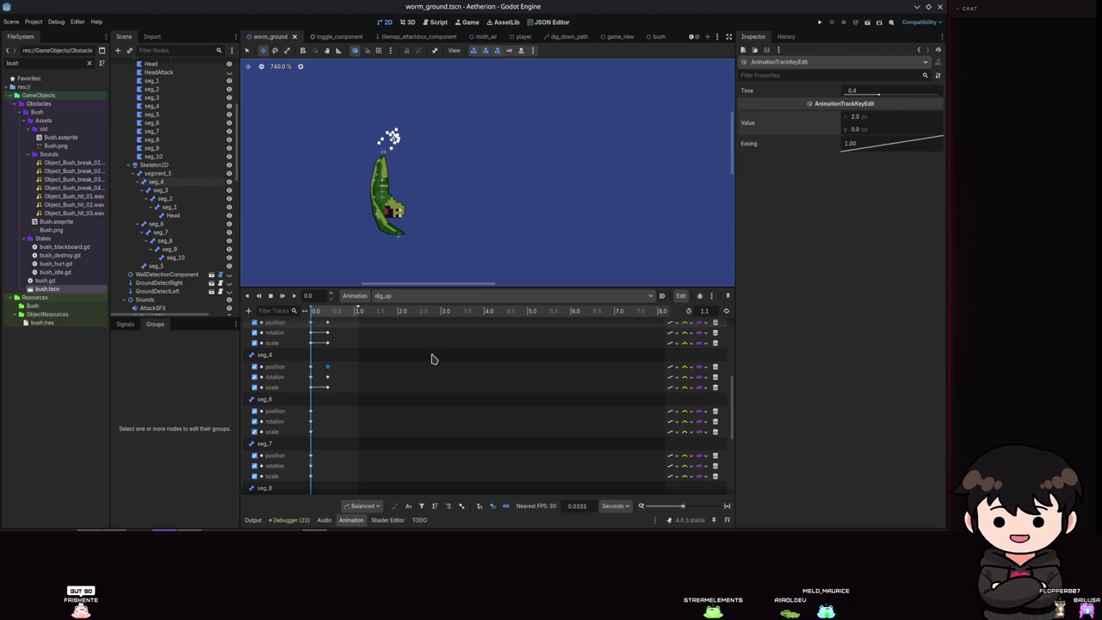
Scrub dig_up to about 0.41 s and select seg_5 to show its position (-3, 8) and 90° rotation.
left_click_drag(308, 317, 329, 317)
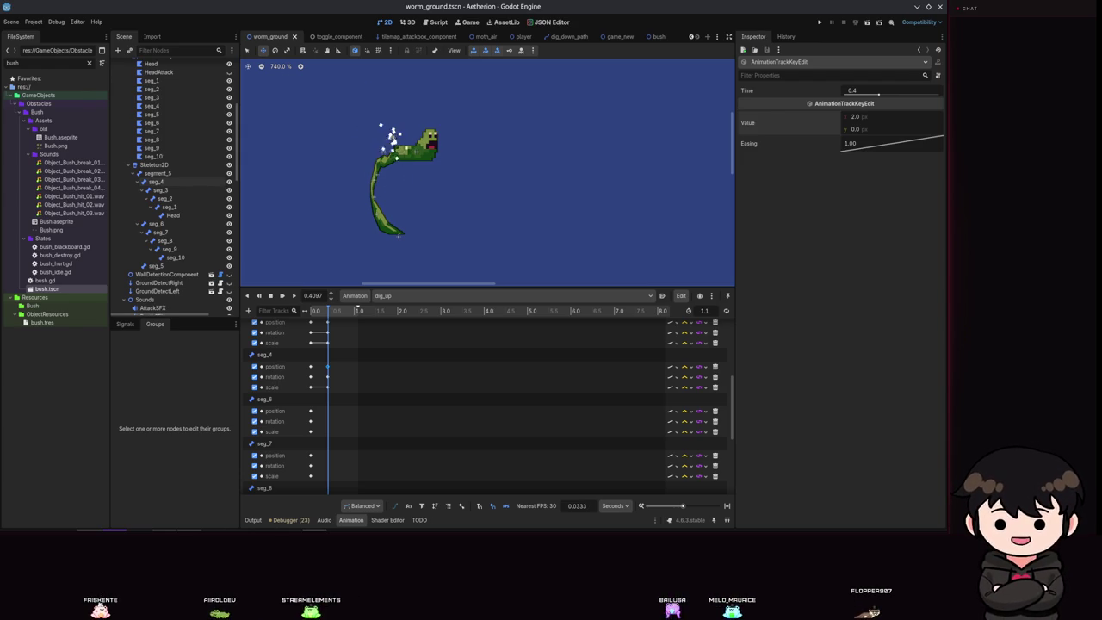
scroll(450, 147, "up", 10)
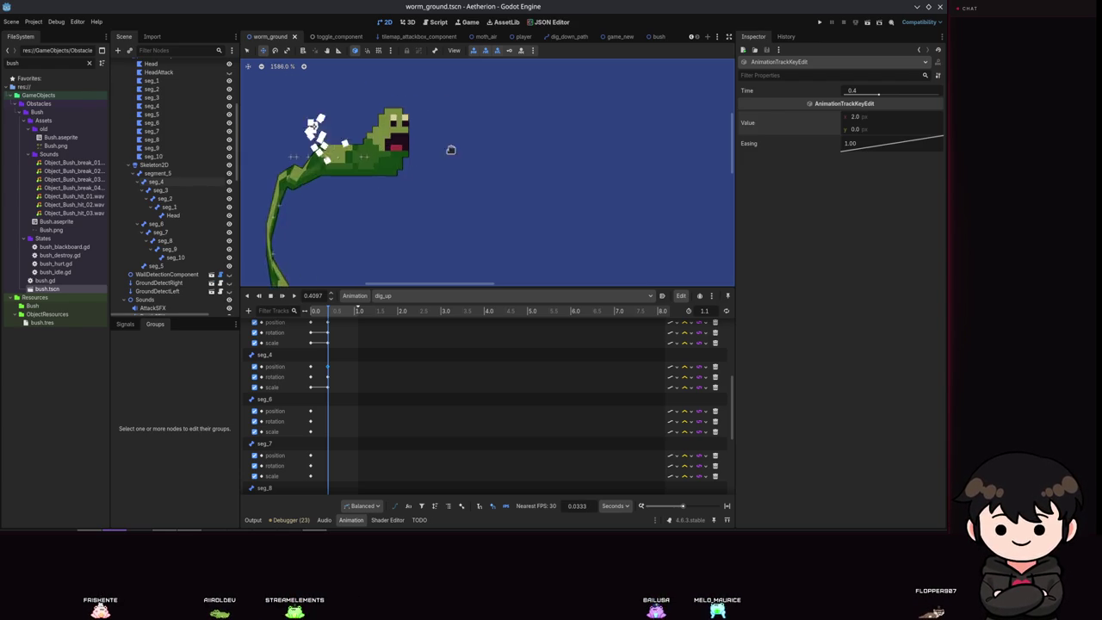
scroll(568, 172, "down", 2)
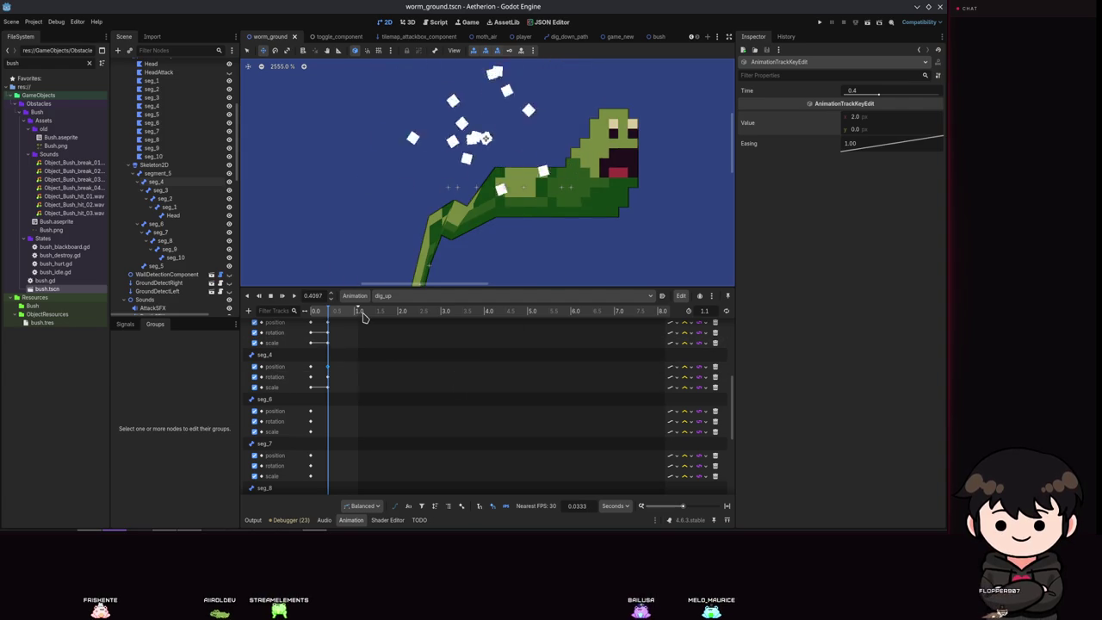
scroll(422, 234, "down", 5)
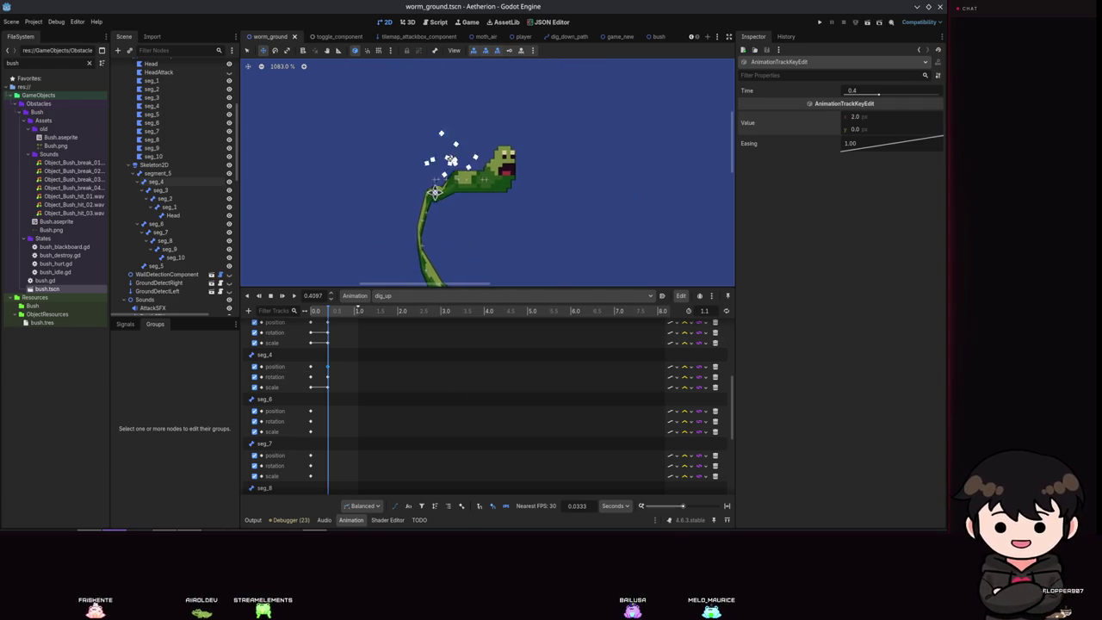
scroll(152, 237, "down", 1)
left_click(152, 236)
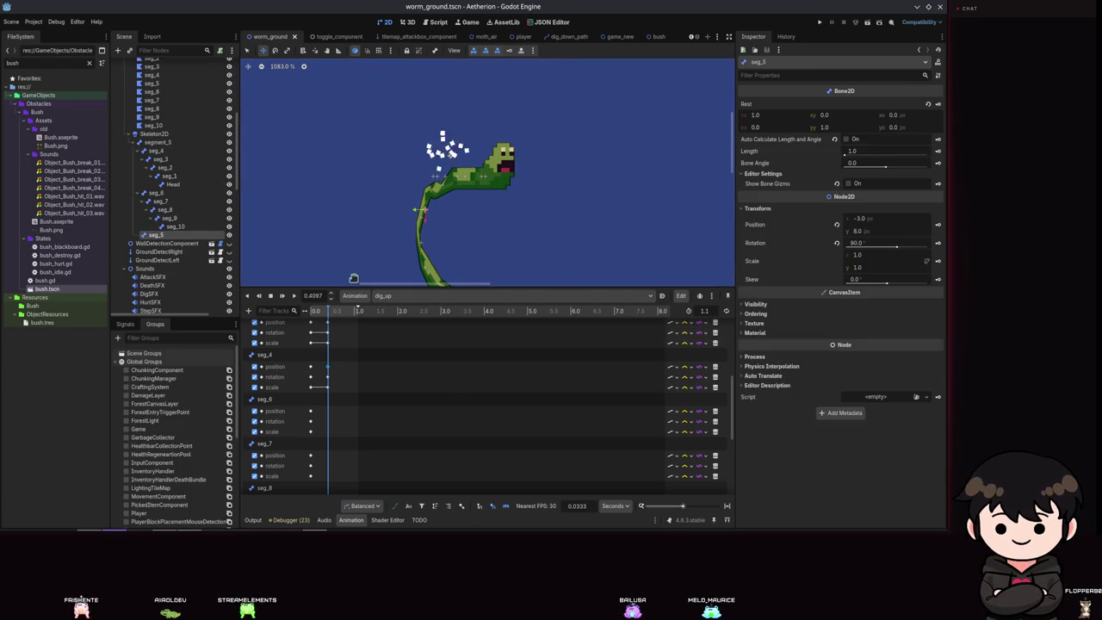
With seg_5 selected, move the dig_up playhead to 0.5 seconds.
left_click(312, 309)
left_click(299, 310)
scroll(359, 434, "down", 2)
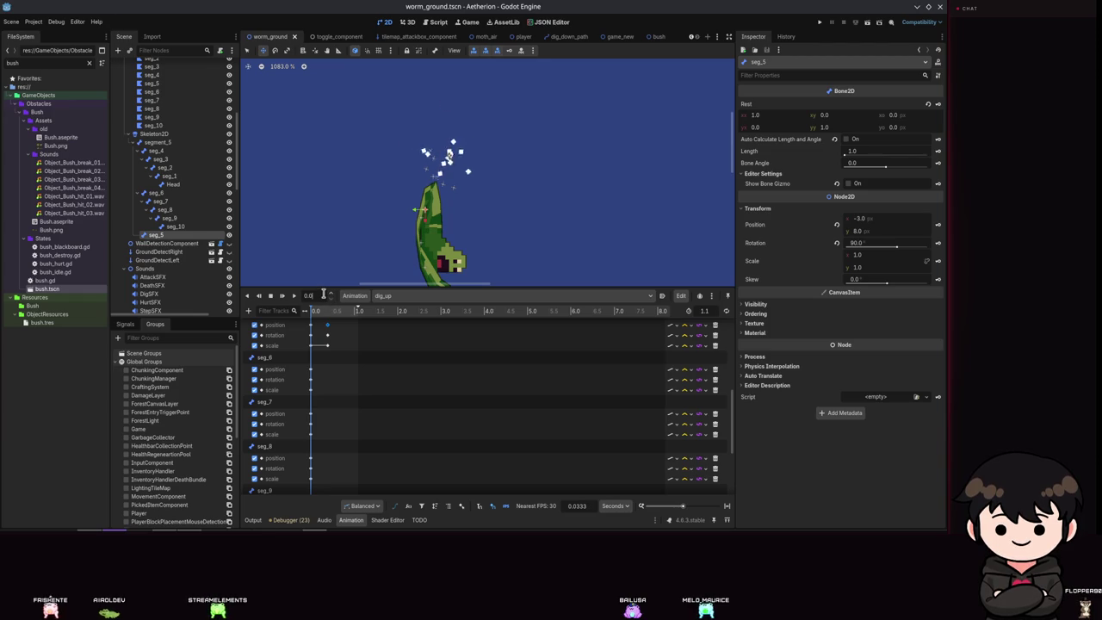
type("0.5")
key("Return")
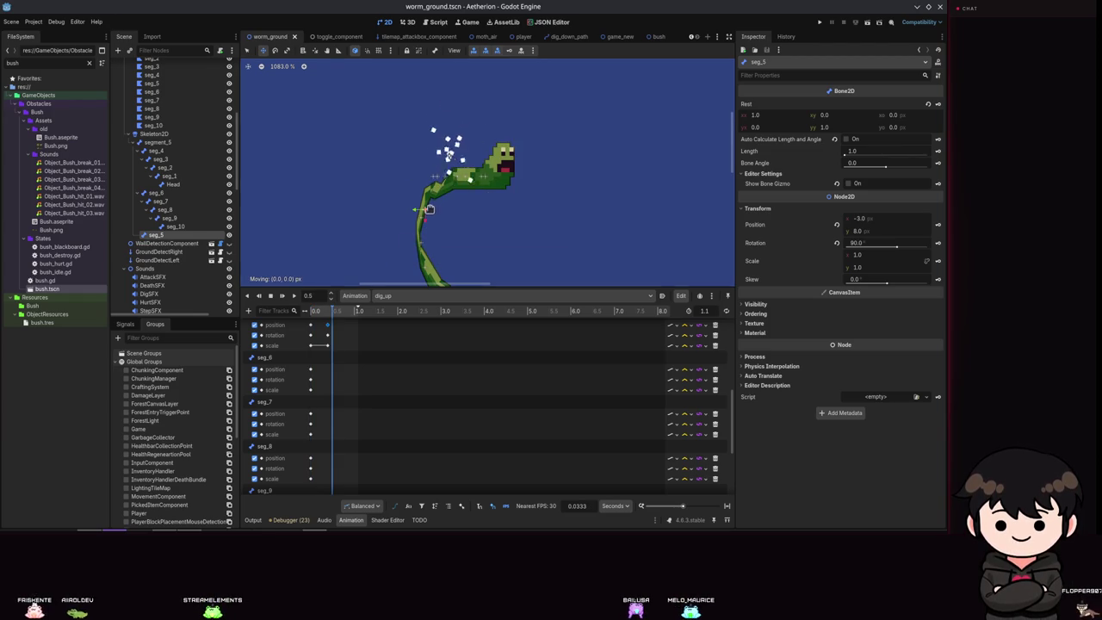
Pose seg_5 at position (-3, 0) with 0° rotation and save the worm_ground scene.
left_click_drag(430, 168, 457, 178)
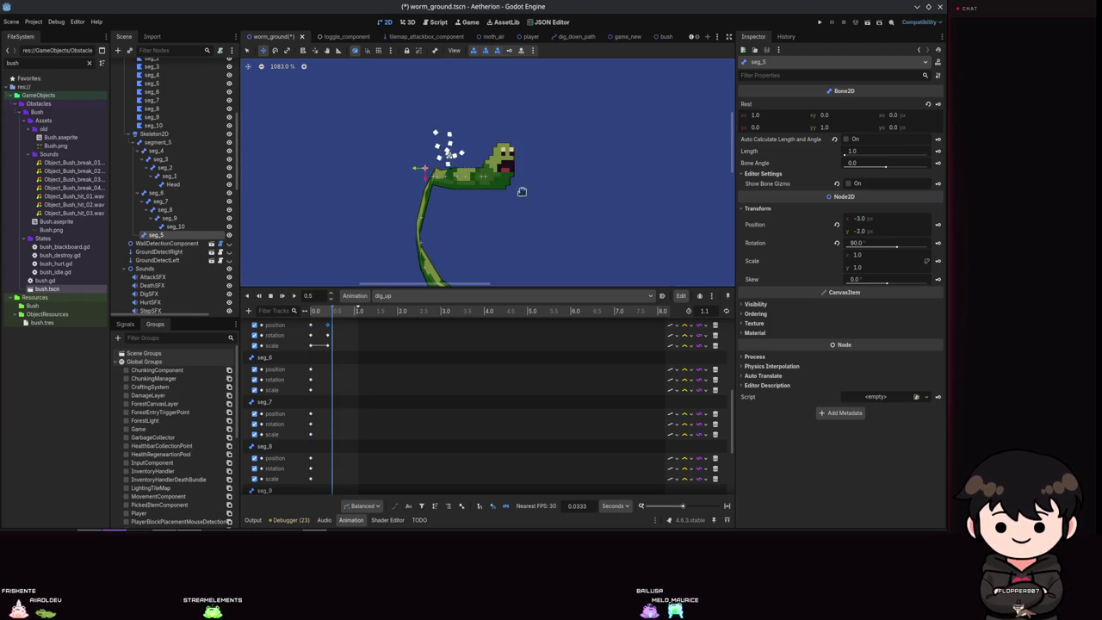
left_click(871, 231)
type("0")
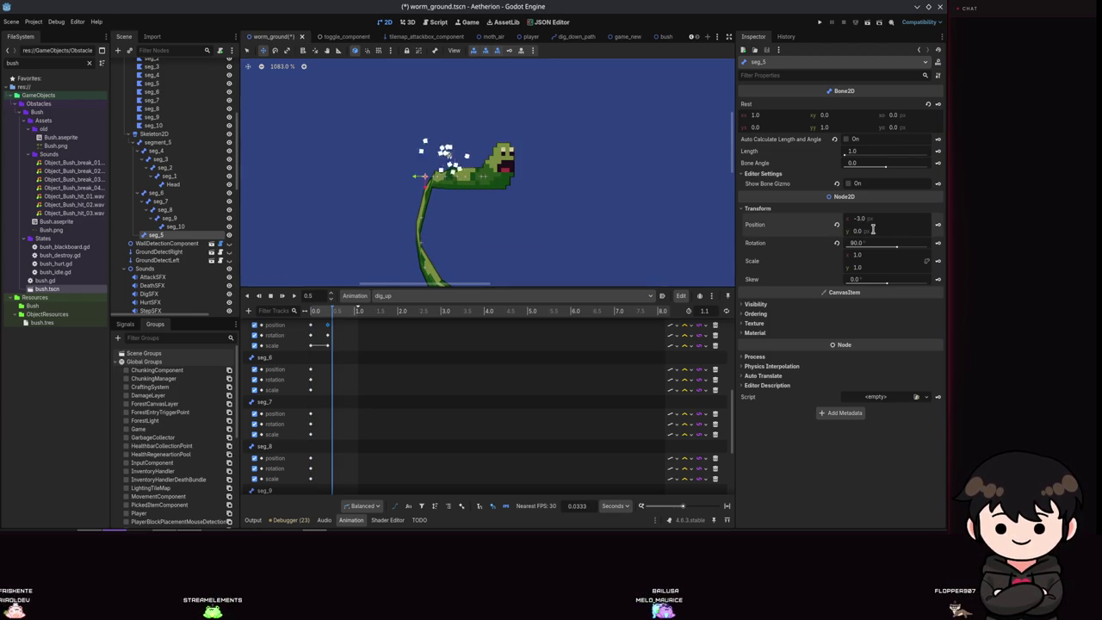
key("ctrl+s")
type("0")
key("Return")
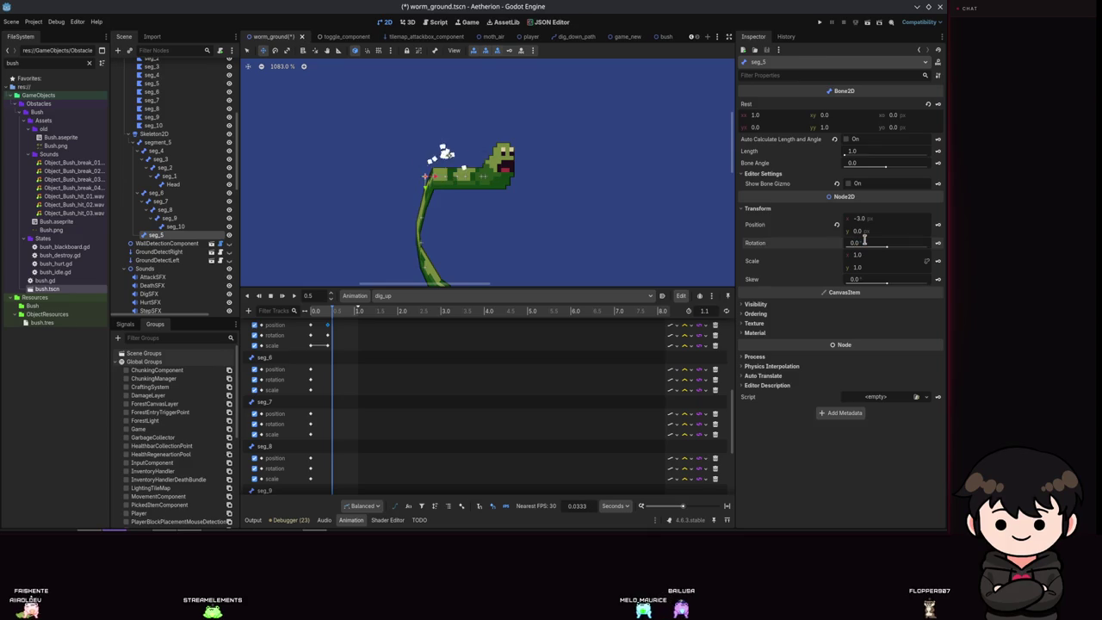
key("ctrl+s")
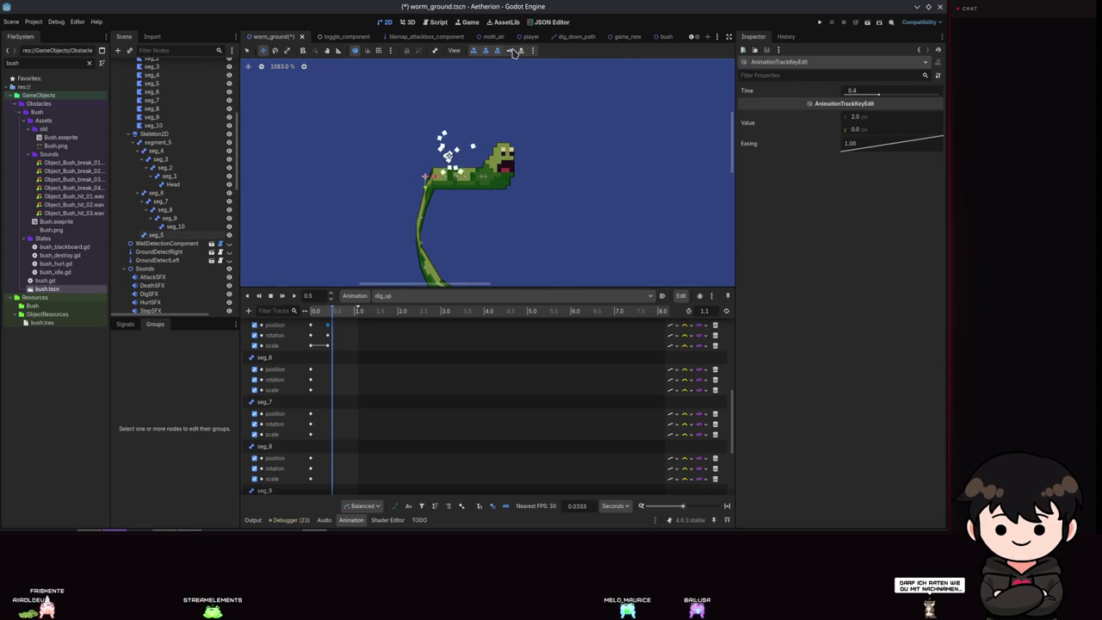
left_click(402, 297)
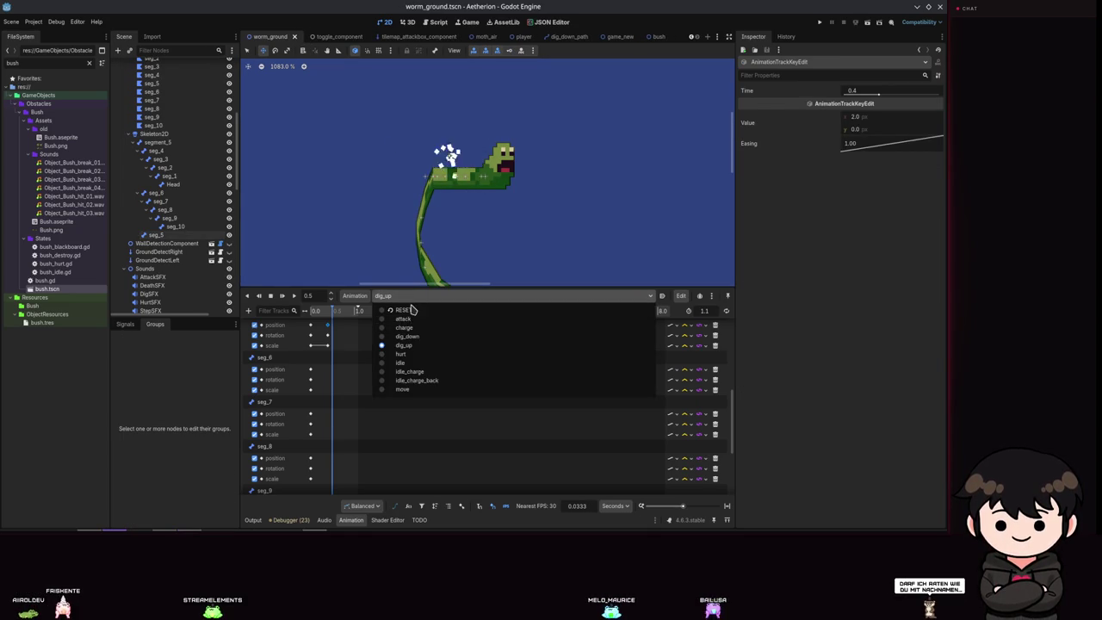
left_click(402, 310)
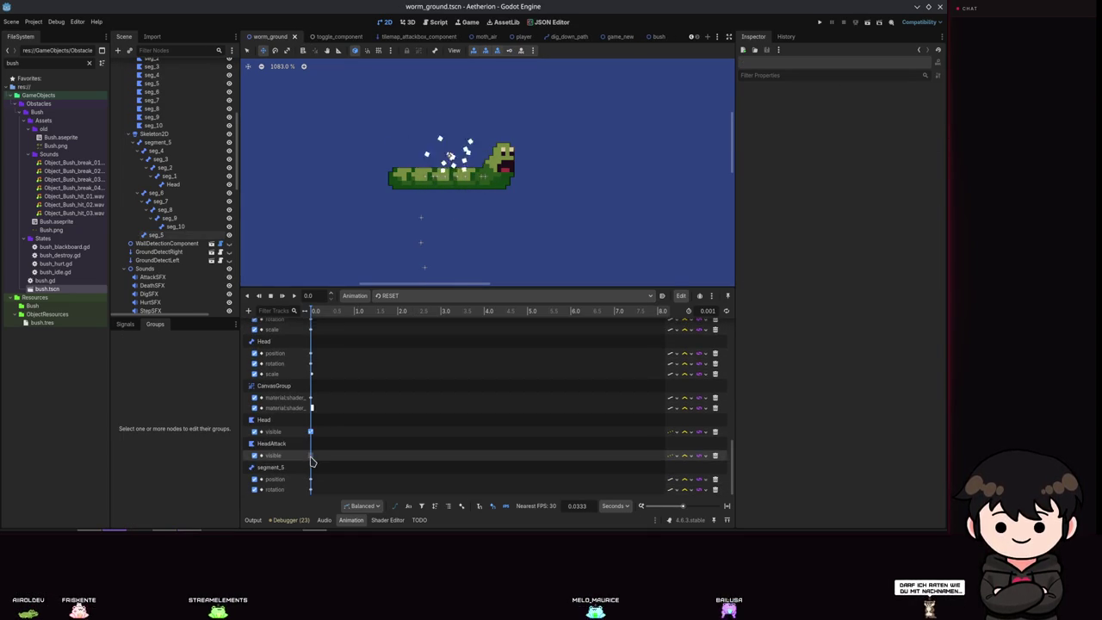
scroll(314, 448, "up", 10)
scroll(327, 381, "up", 3)
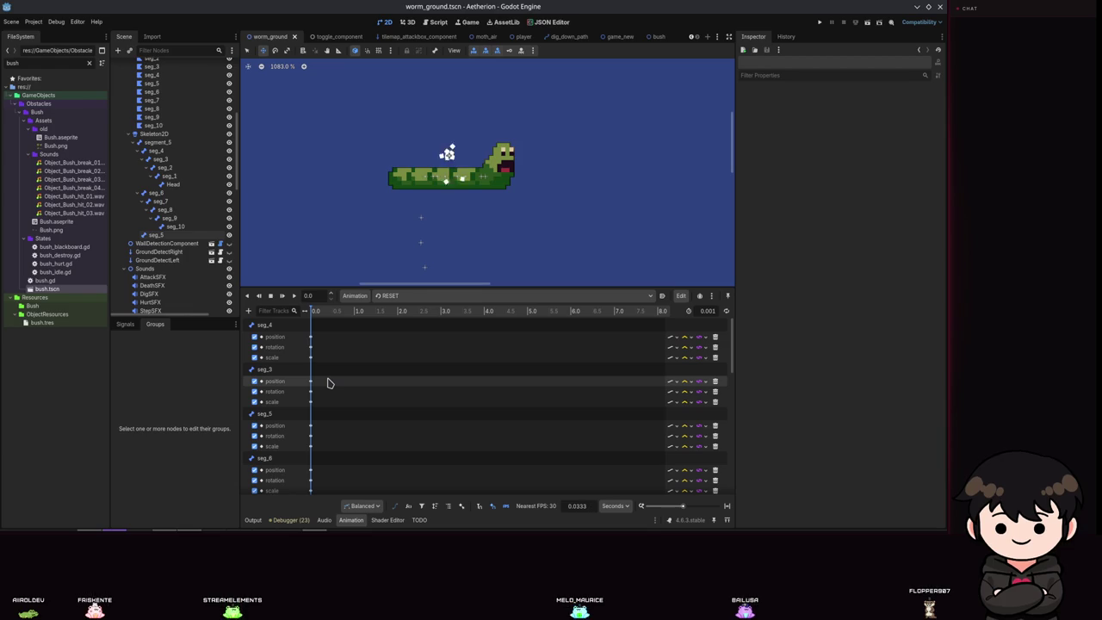
left_click(310, 425)
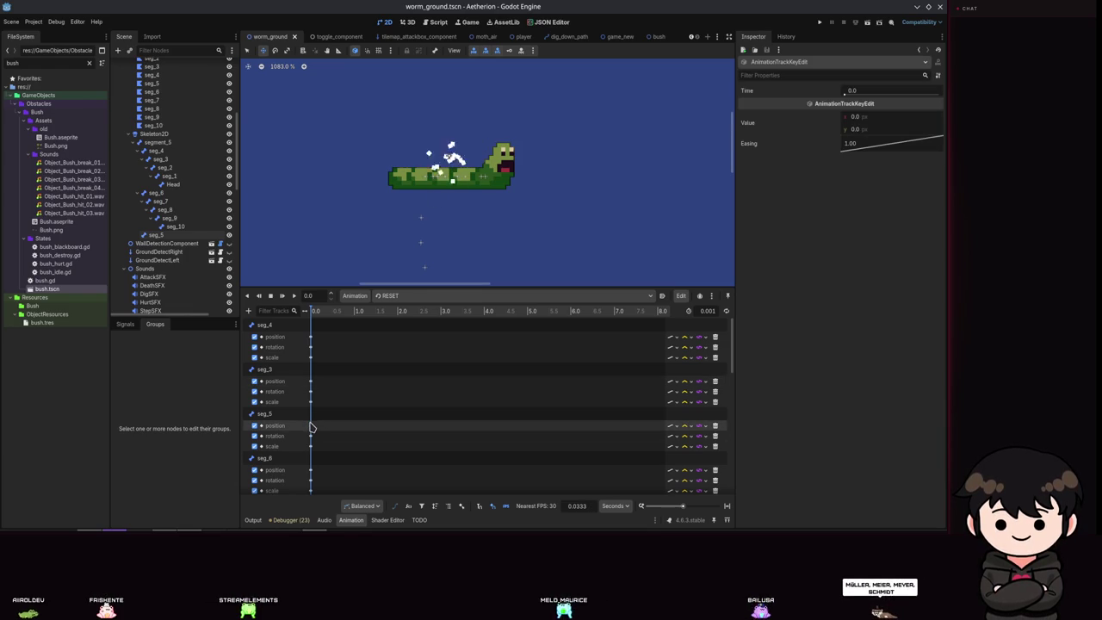
left_click(420, 295)
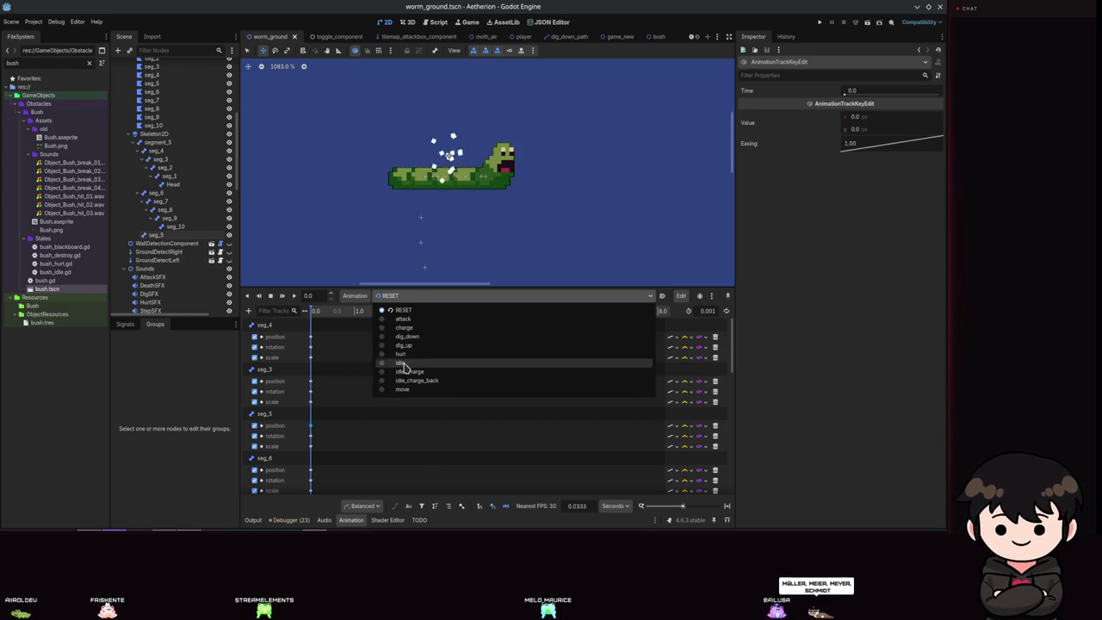
left_click(406, 345)
key("ctrl+s")
scroll(344, 388, "down", 10)
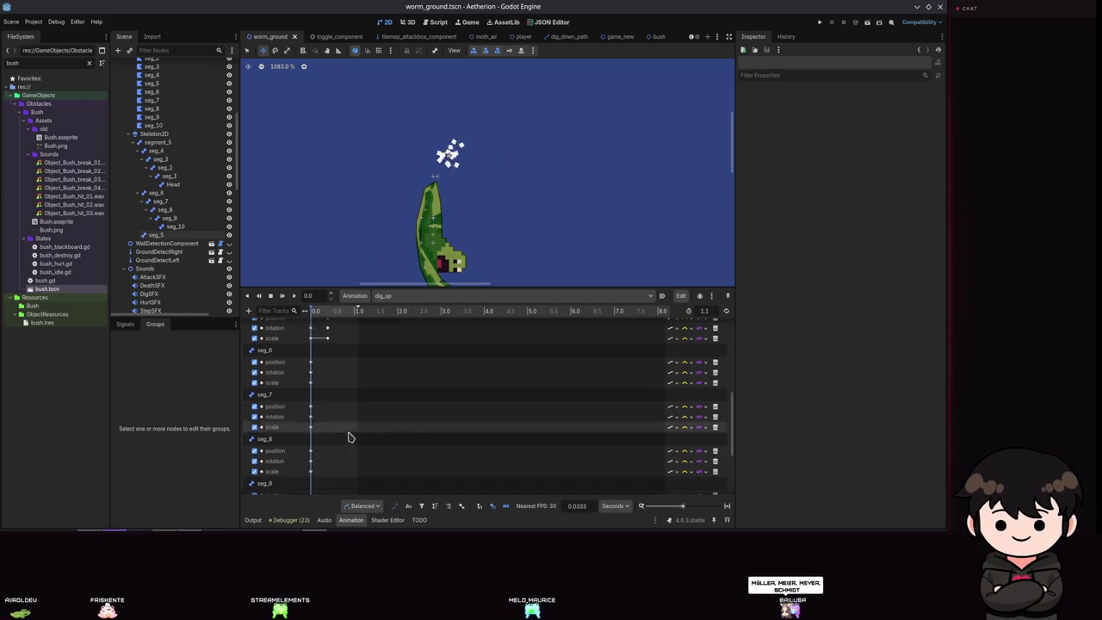
Make seg_5's 0.5 s position key hold (0, 0), save, and preview that pose.
left_click(331, 469)
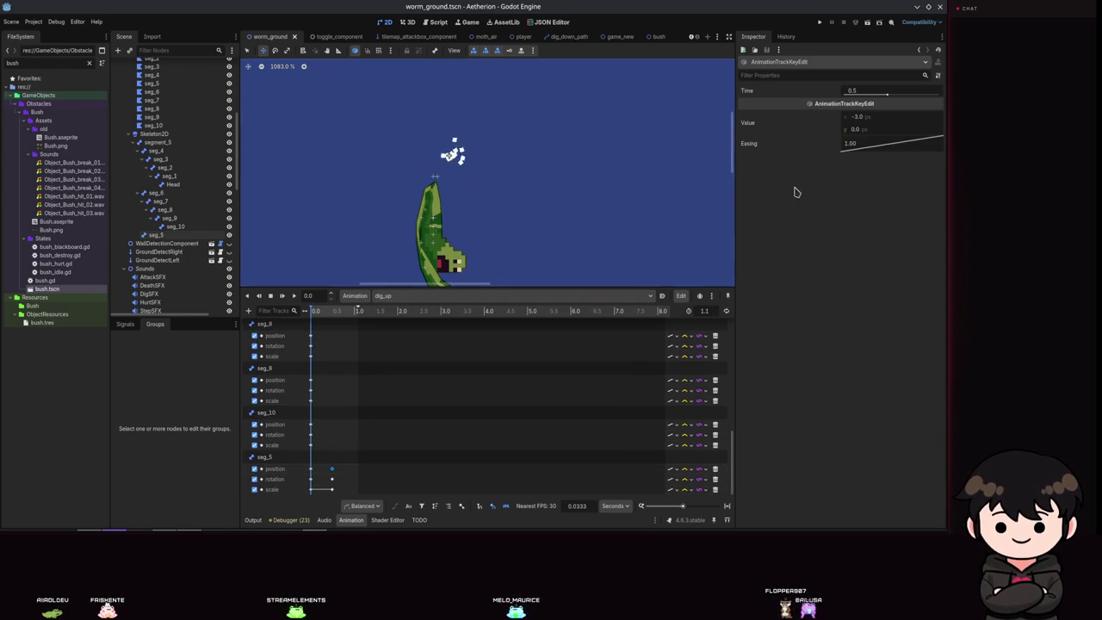
key("ctrl+s")
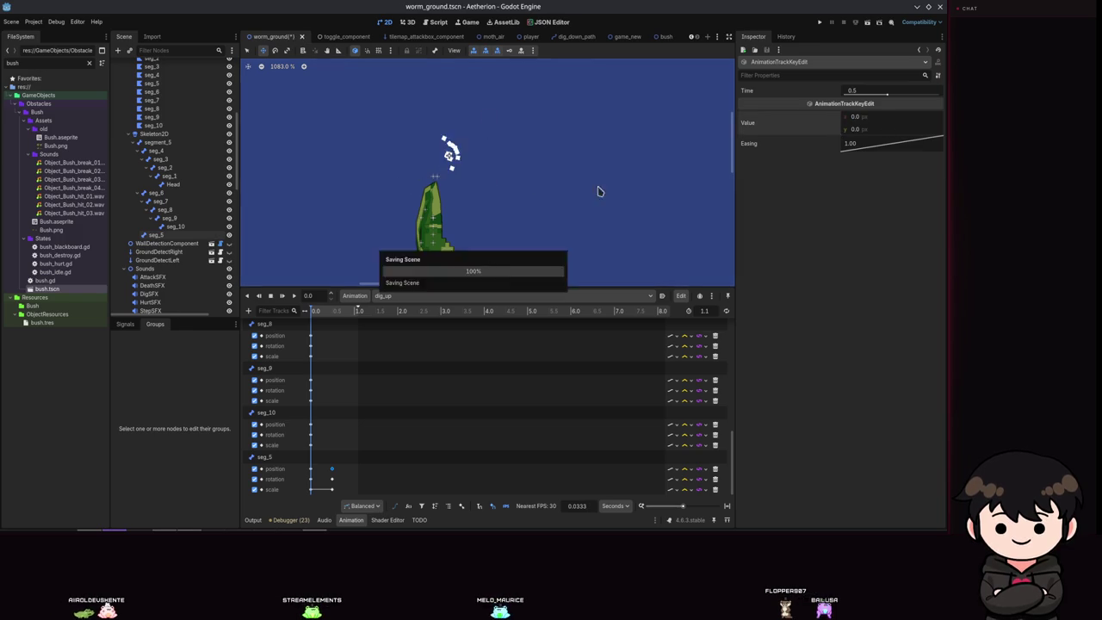
left_click(332, 310)
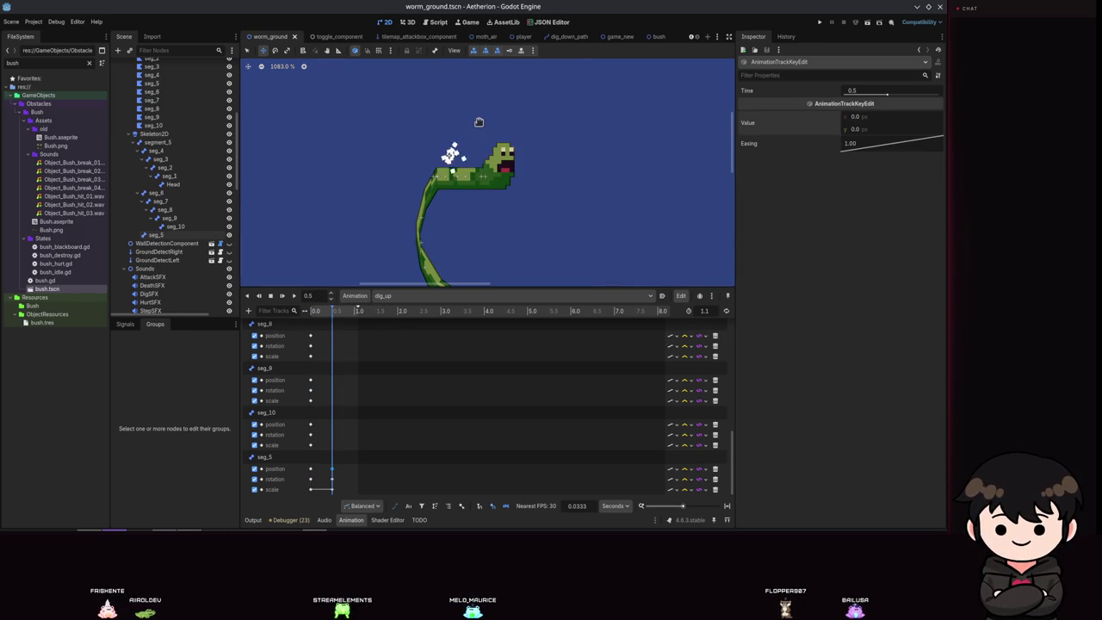
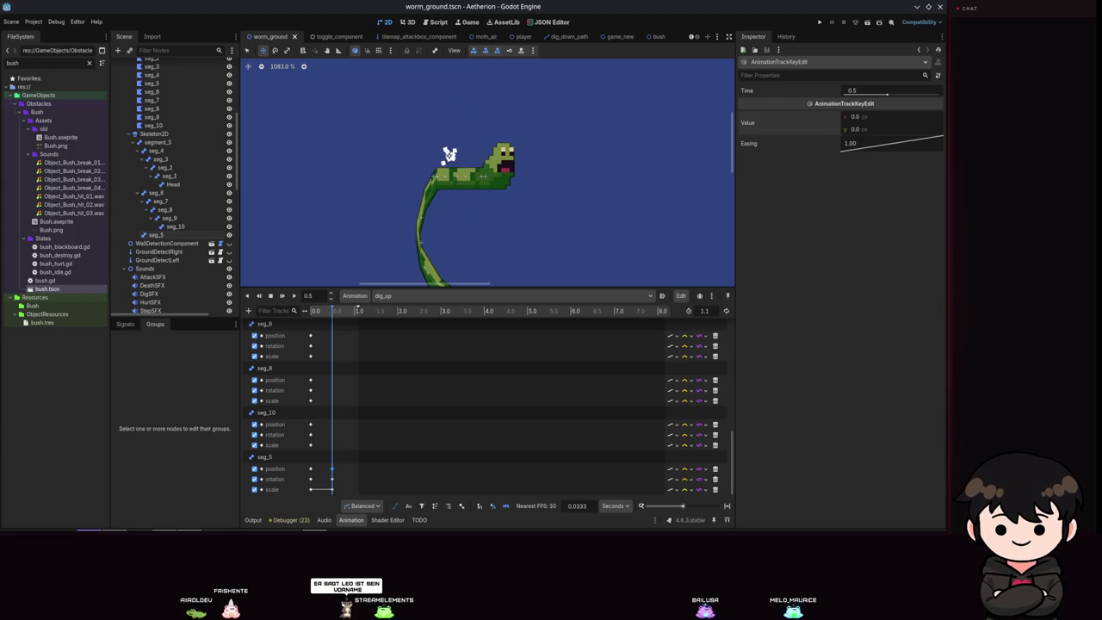
Switch from the Godot editor to the browser playing the YouTube Short.
key("alt+Tab")
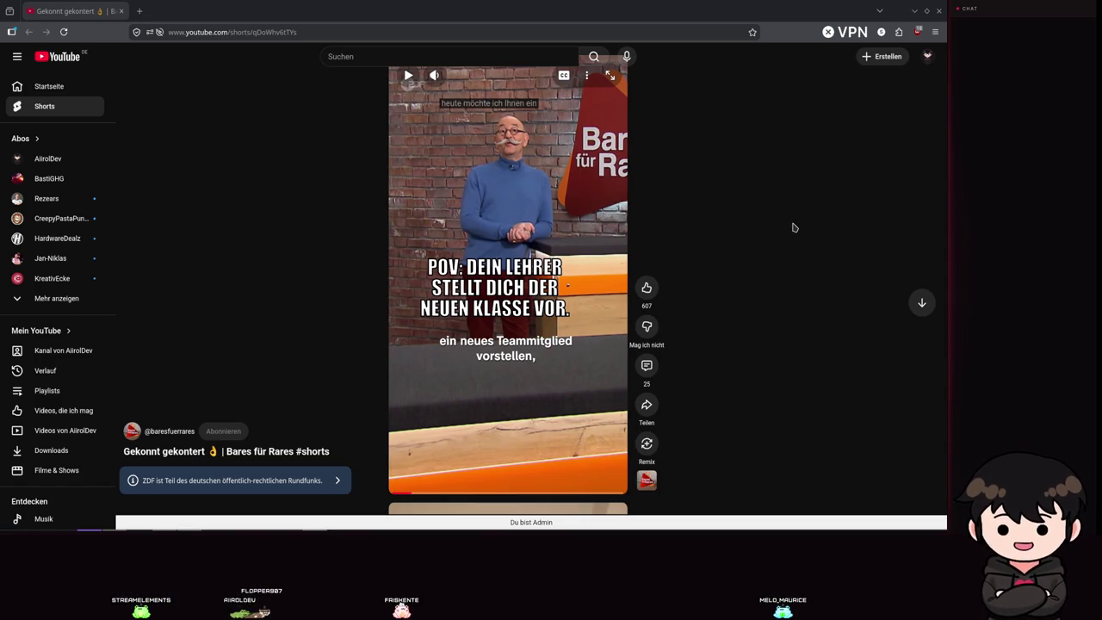
Close the browser window to bring back the worm_ground scene in Godot.
left_click(937, 11)
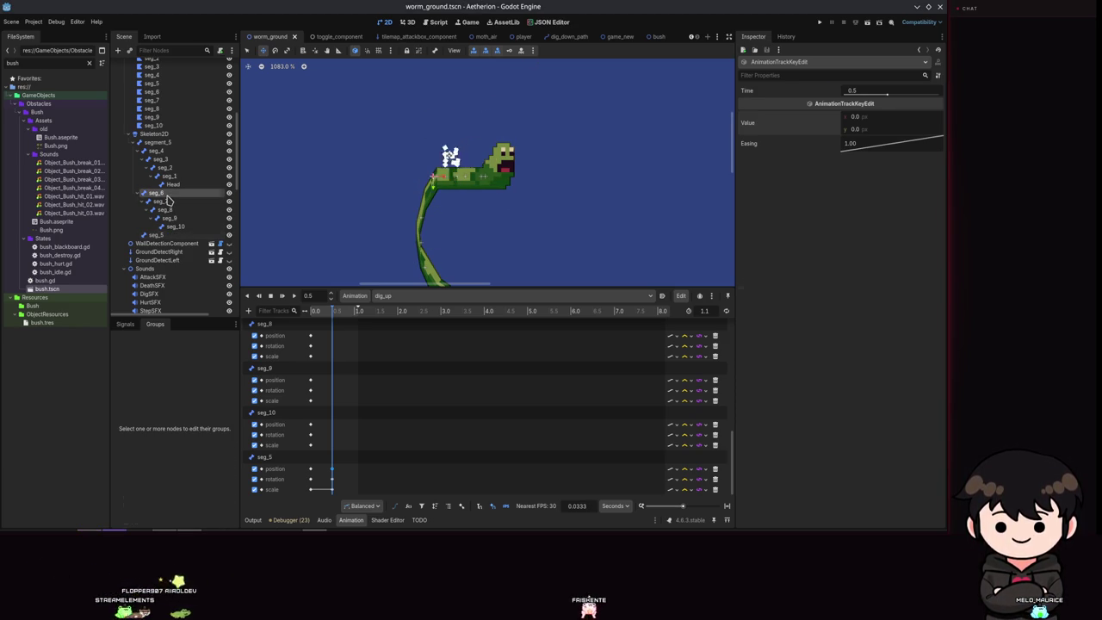
Try moving seg_6 at about 0.85 s in dig_up, then undo the move.
left_click(165, 194)
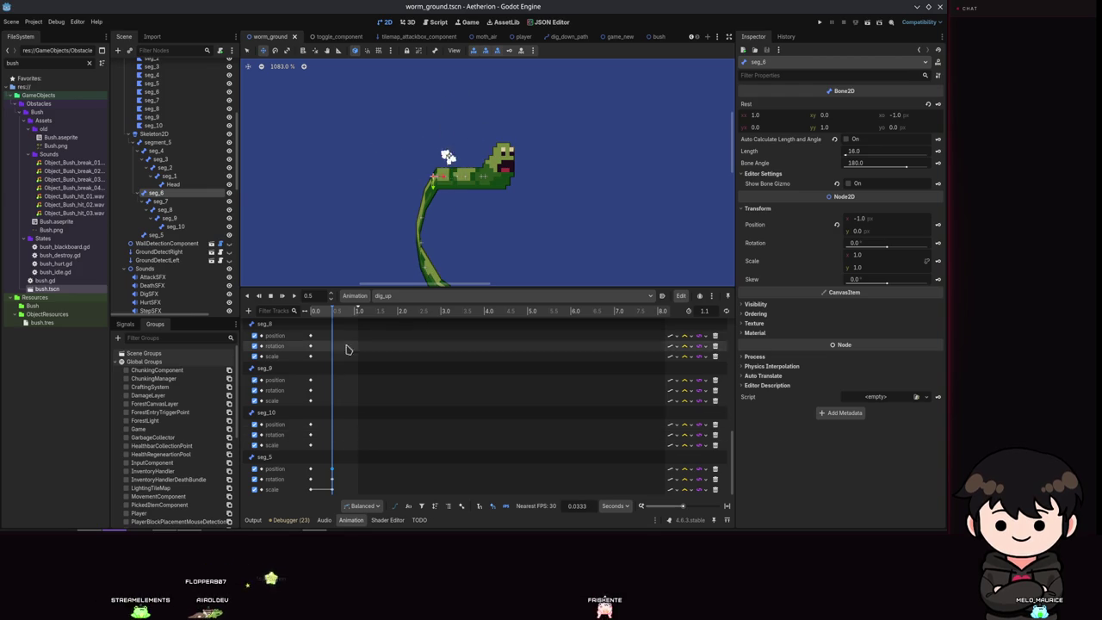
left_click_drag(339, 311, 336, 313)
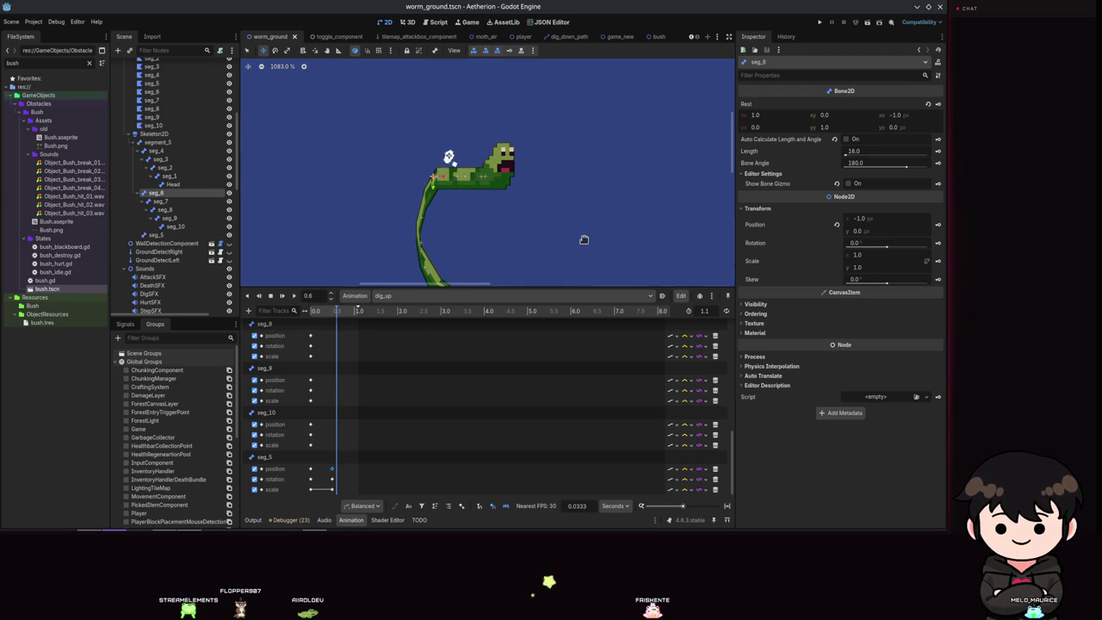
mouse_move(450, 208)
left_mouse_down()
mouse_move(413, 189)
mouse_move(432, 198)
left_mouse_up()
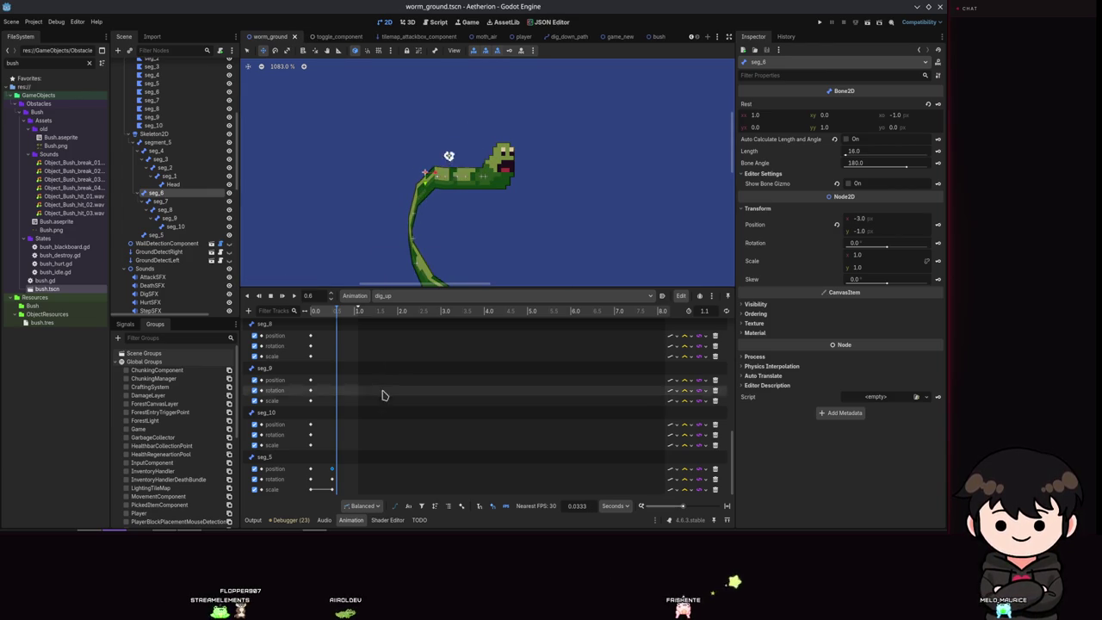
key("ctrl+z")
scroll(356, 385, "up", 5)
scroll(356, 386, "down", 2)
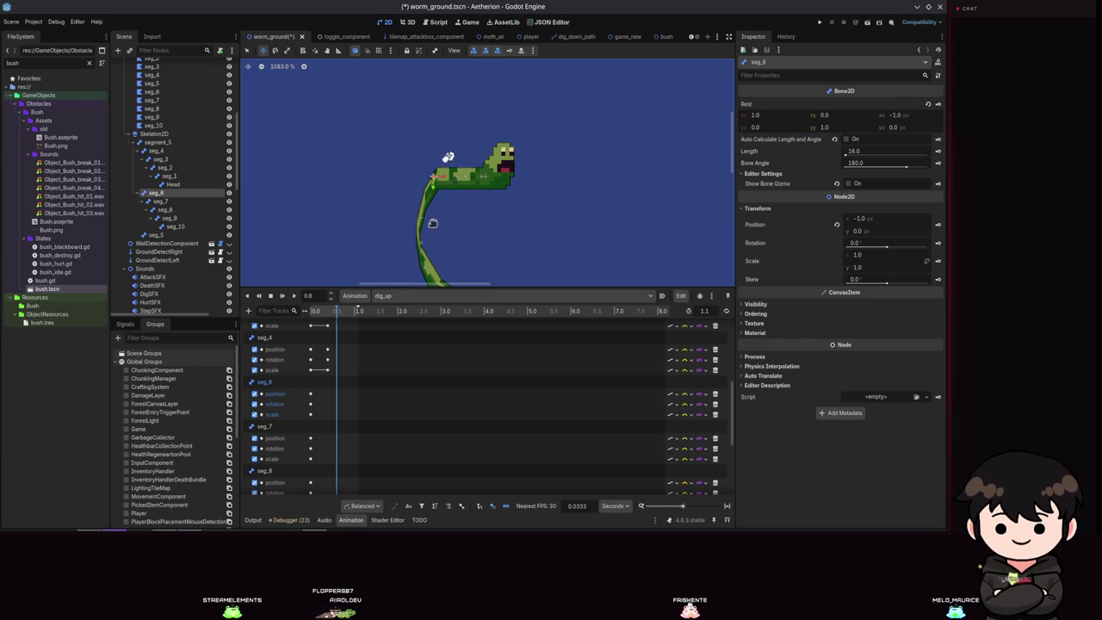
Load the RESET animation so the worm lies flat.
left_click(402, 296)
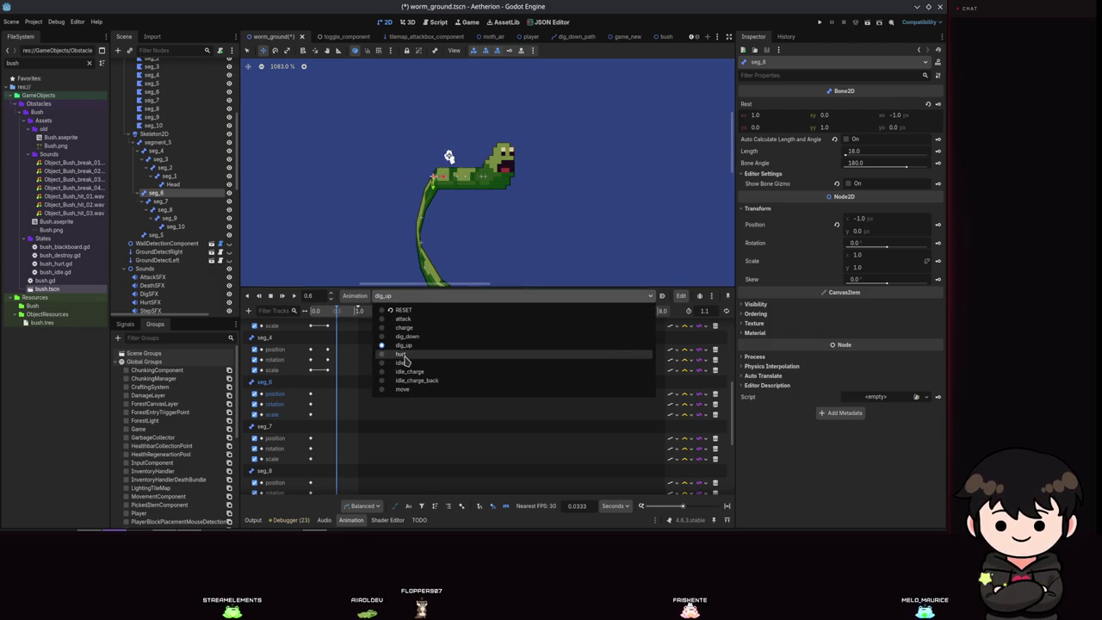
left_click(402, 309)
scroll(321, 387, "down", 1)
scroll(339, 422, "up", 3)
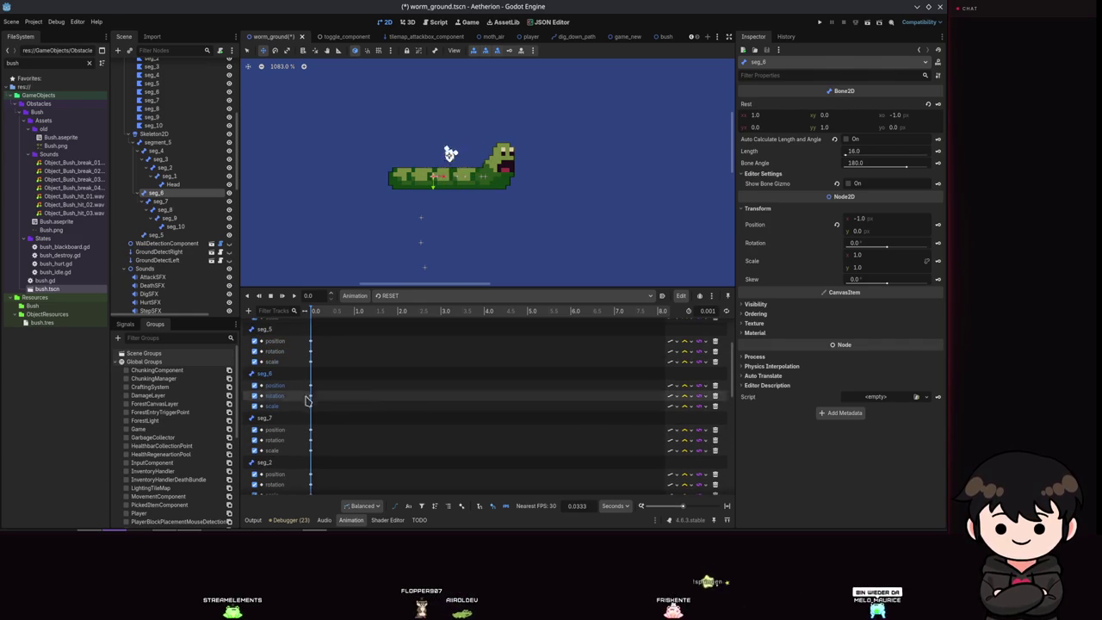
Check a RESET keyframe value, then return to dig_up with the playhead at 0.6 s.
left_click(310, 385)
left_click(404, 295)
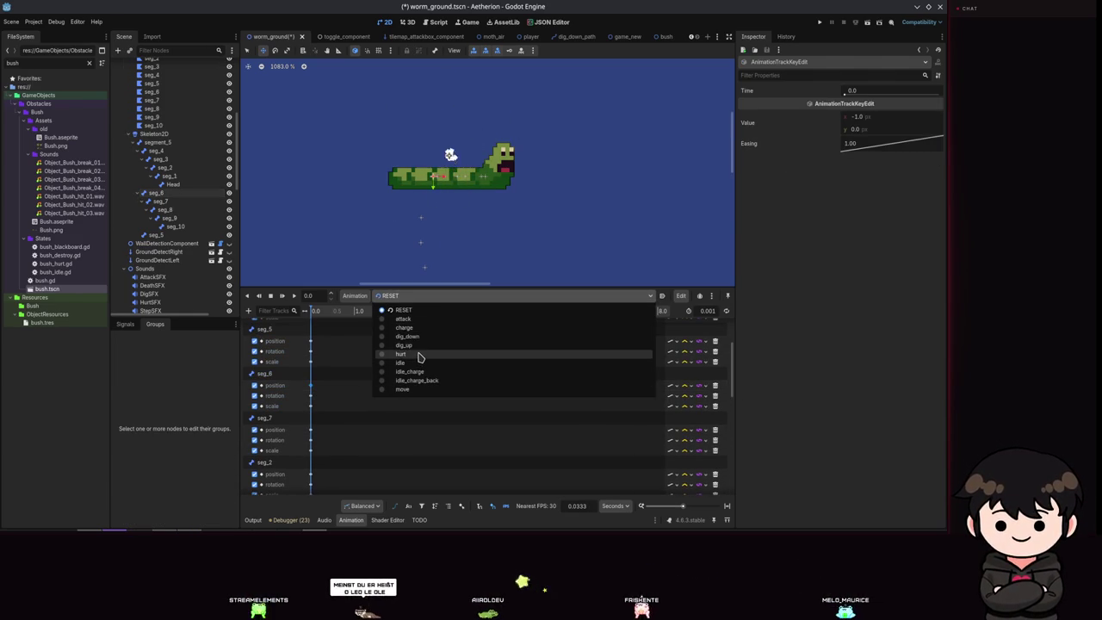
left_click(404, 344)
left_click_drag(316, 310, 336, 310)
scroll(531, 431, "up", 3)
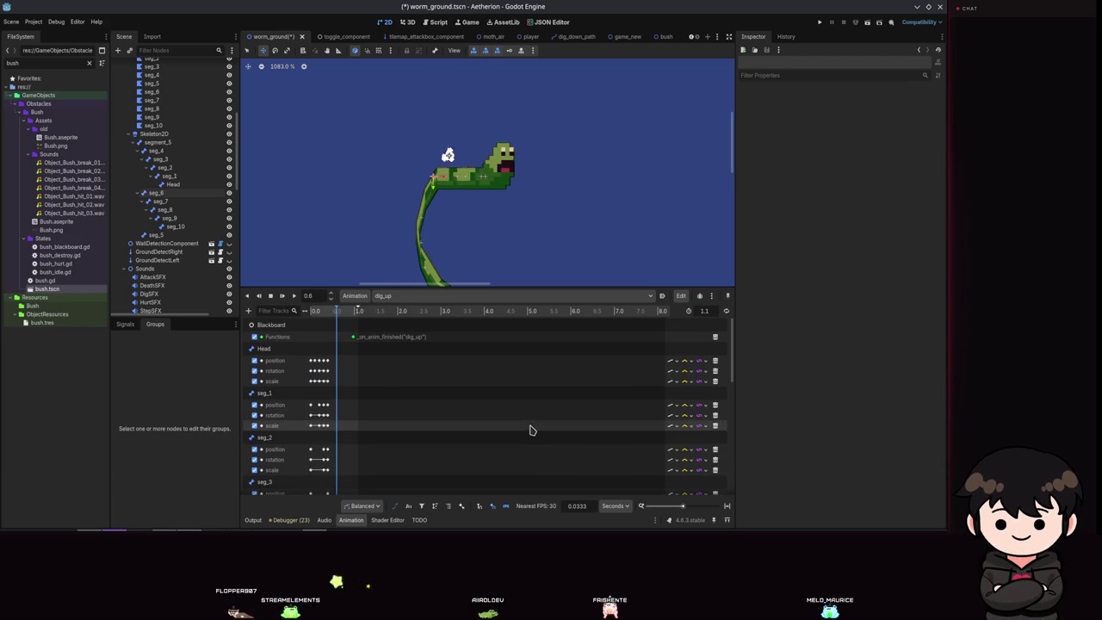
scroll(437, 388, "down", 3)
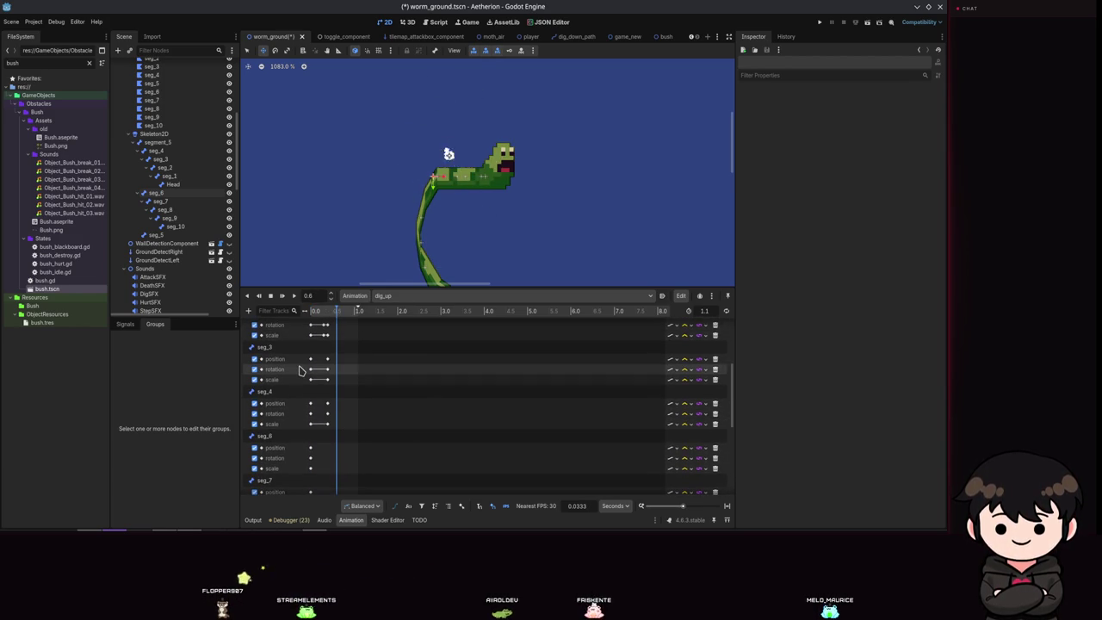
scroll(323, 396, "down", 1)
Key seg_6's position, rotation and scale at 0.6 s and save the scene.
left_click(159, 193)
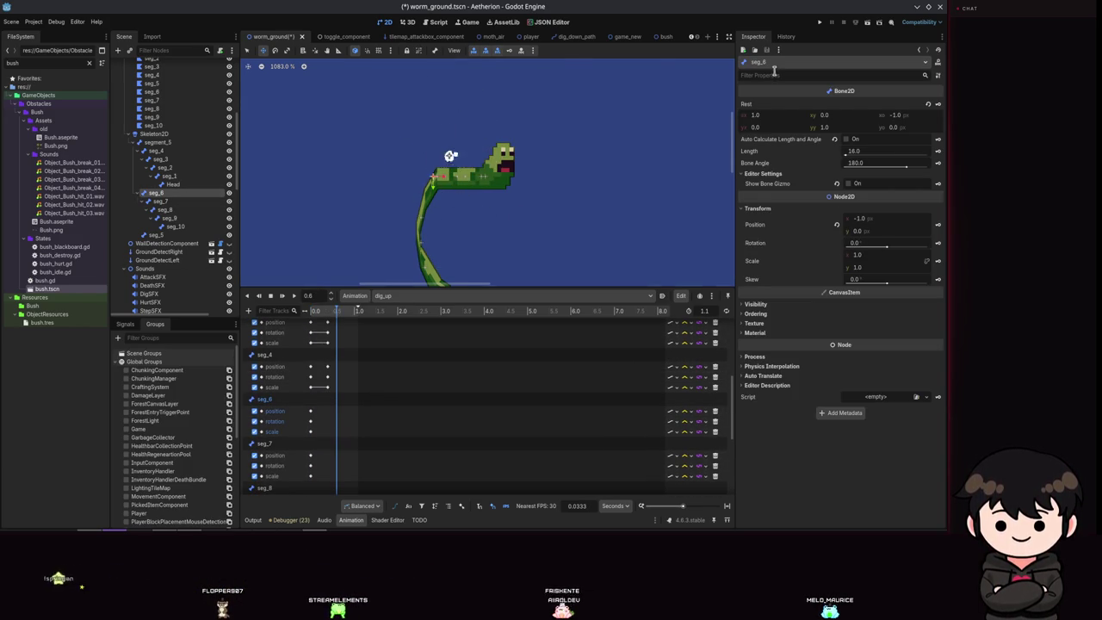
left_click(520, 50)
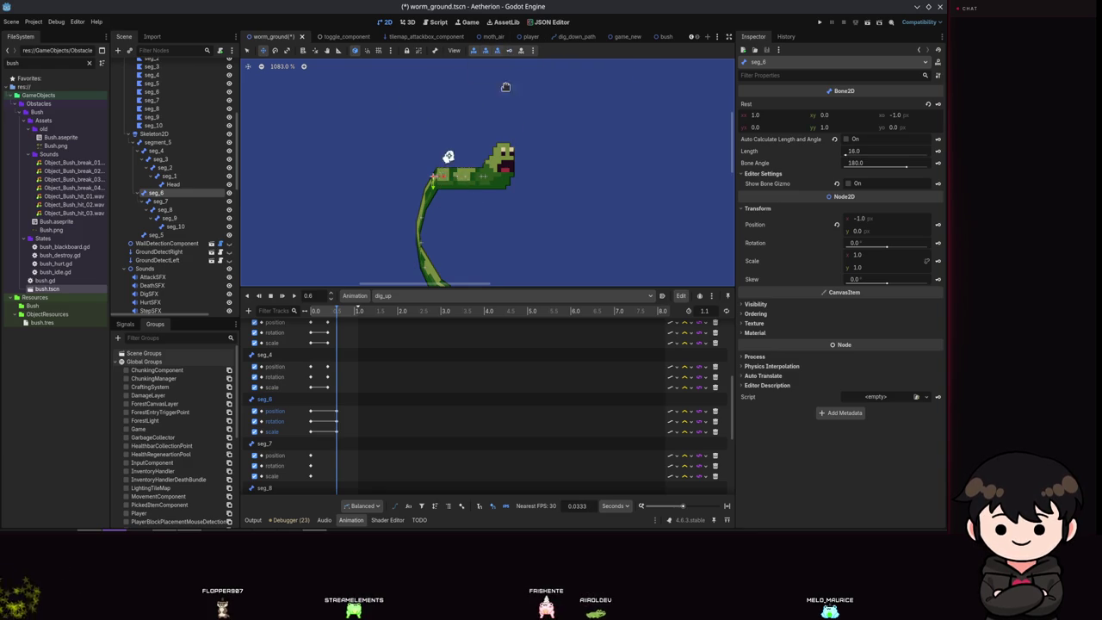
key("ctrl+s")
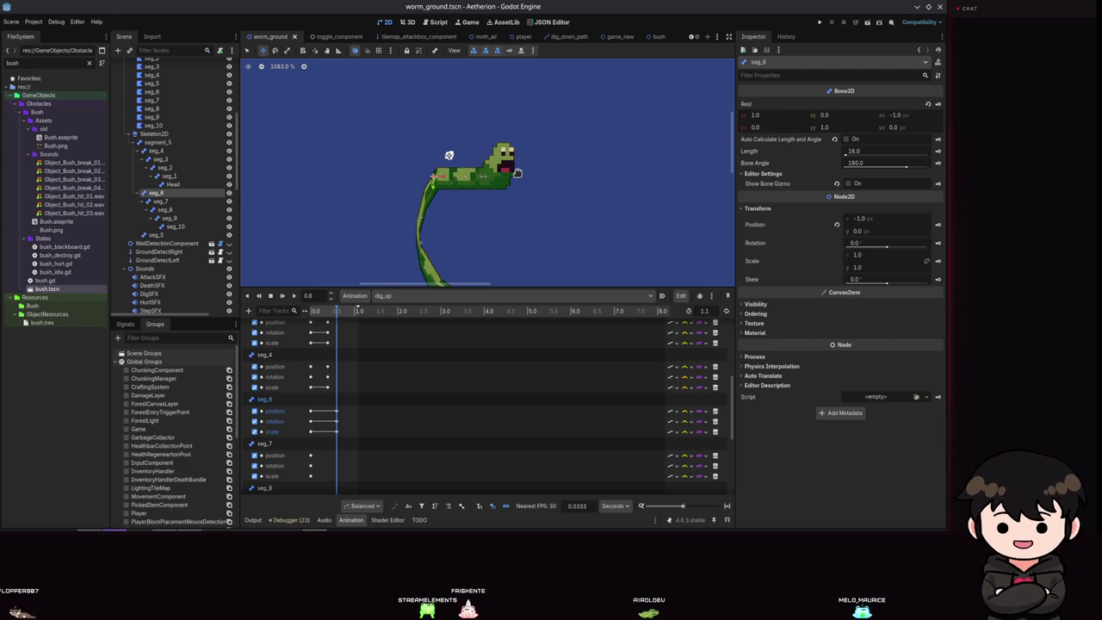
Drag seg_7 to (-3.0, 0.0) to curl the worm's lower body.
left_click(160, 200)
scroll(437, 422, "up", 1)
mouse_move(425, 223)
left_mouse_down()
mouse_move(404, 199)
mouse_move(421, 180)
left_mouse_up()
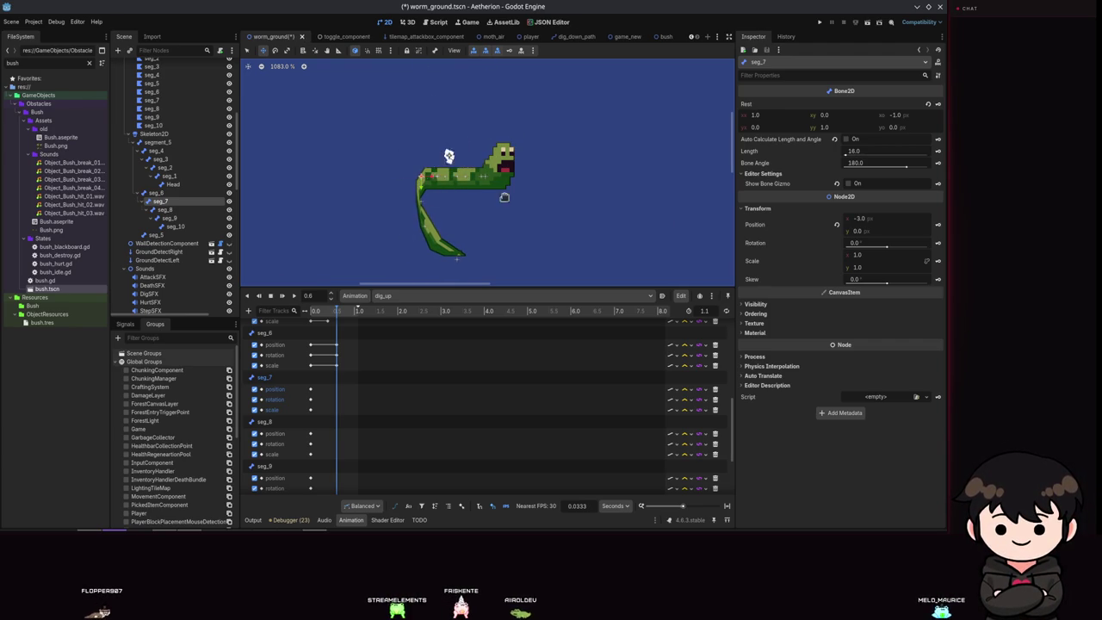
Save, read seg_7's keyframe value in RESET, then return to dig_up.
key("ctrl+s")
left_click(401, 295)
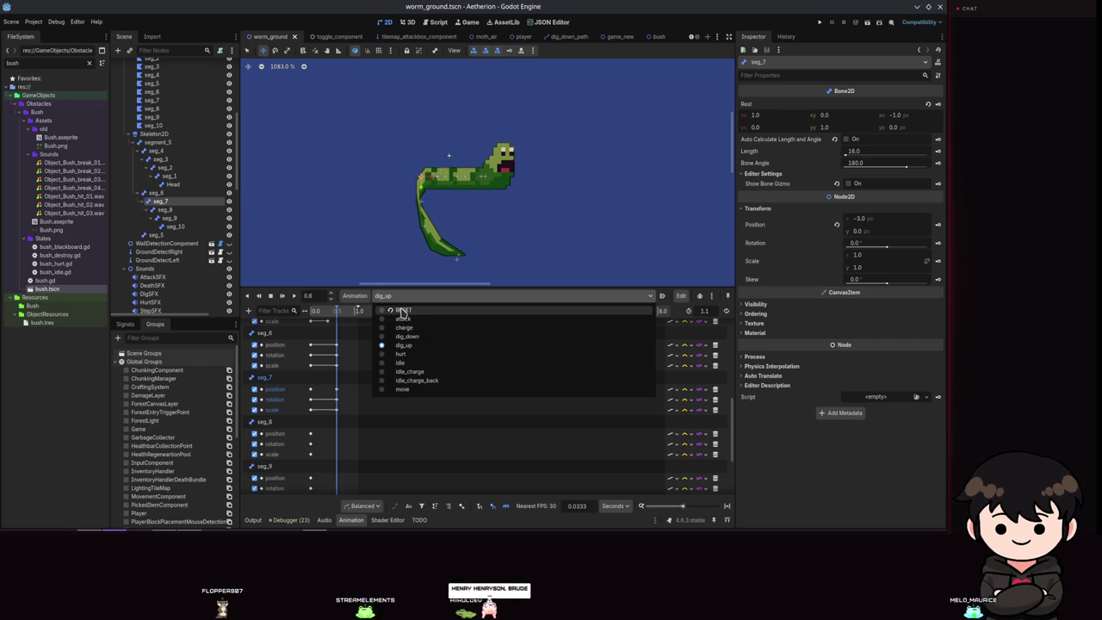
left_click(401, 311)
scroll(344, 443, "down", 3)
scroll(335, 434, "up", 2)
left_click(310, 362)
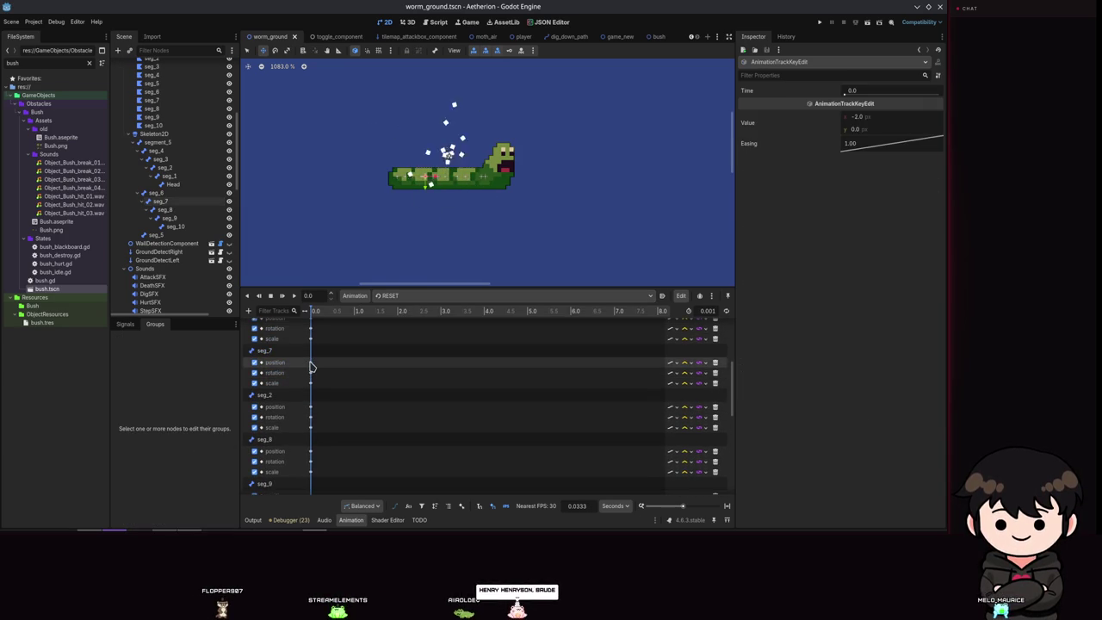
left_click(400, 296)
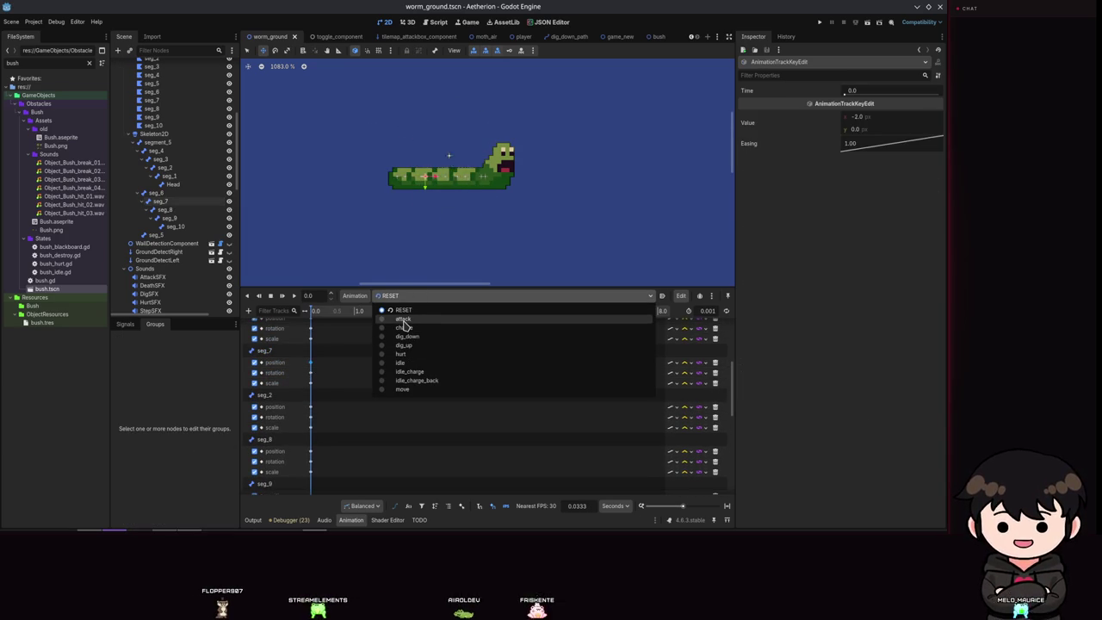
left_click(404, 344)
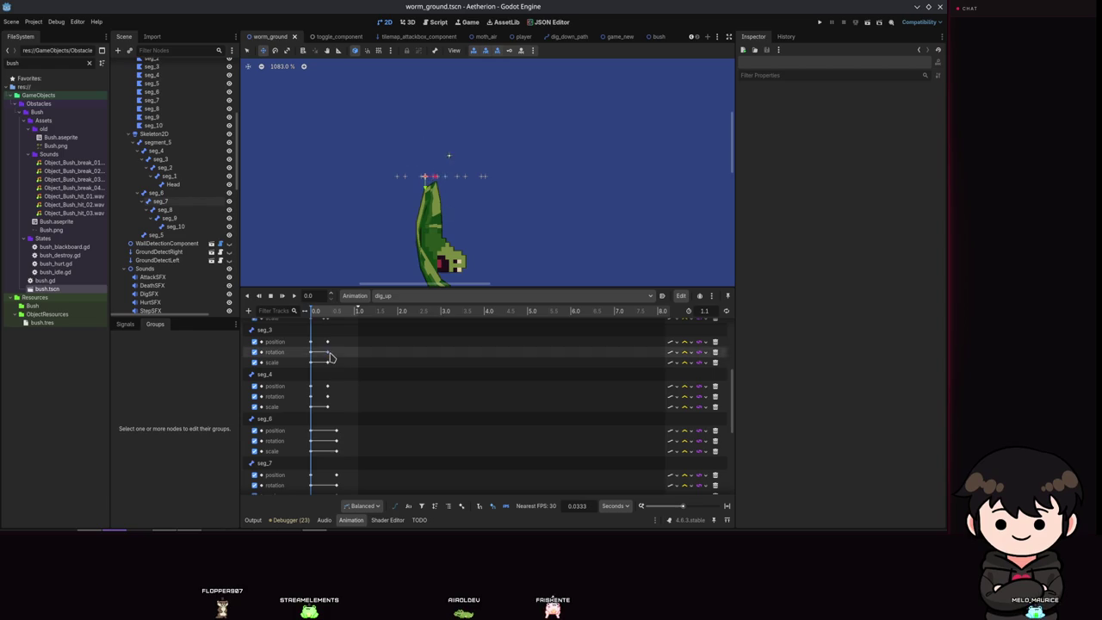
scroll(343, 379, "up", 2)
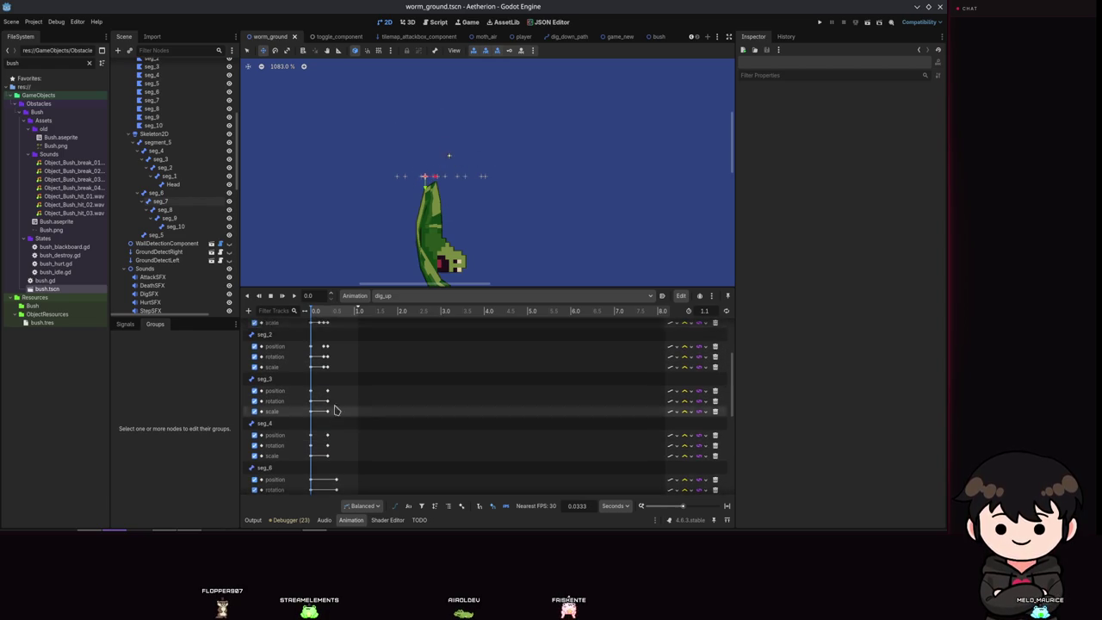
Set seg_7's 0.6 s position keyframe x value to -2.0.
left_click(160, 202)
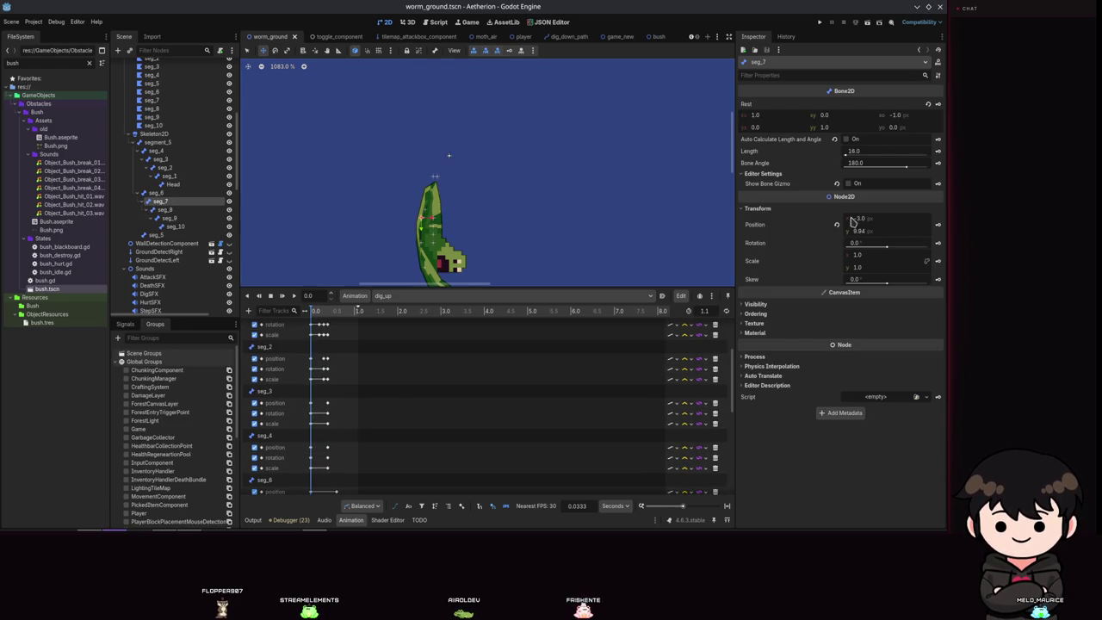
scroll(364, 384, "down", 3)
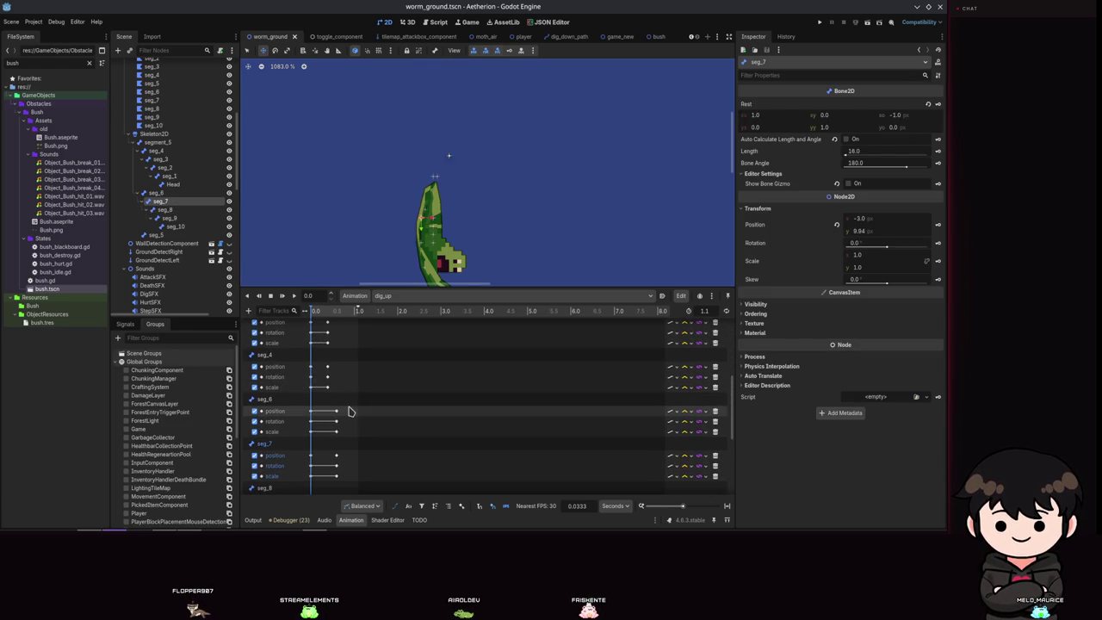
left_click(335, 455)
left_click(871, 116)
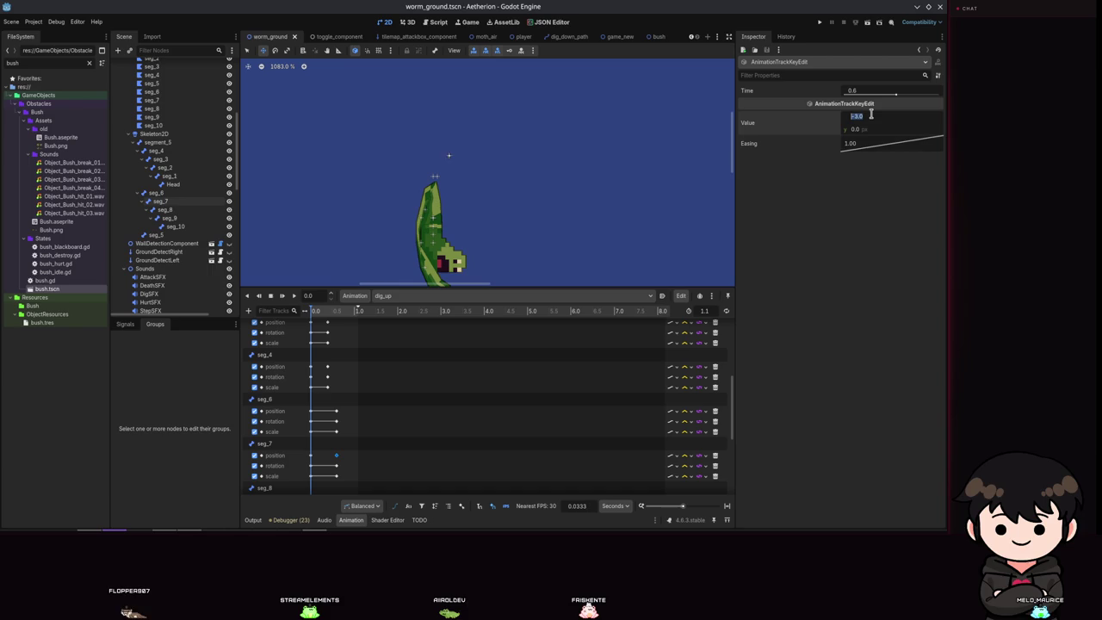
type("-2")
key("Return")
Move the dig_up playhead to 0.7 s.
left_click_drag(312, 312, 338, 318)
left_click(314, 296)
type("0.7")
key("Return")
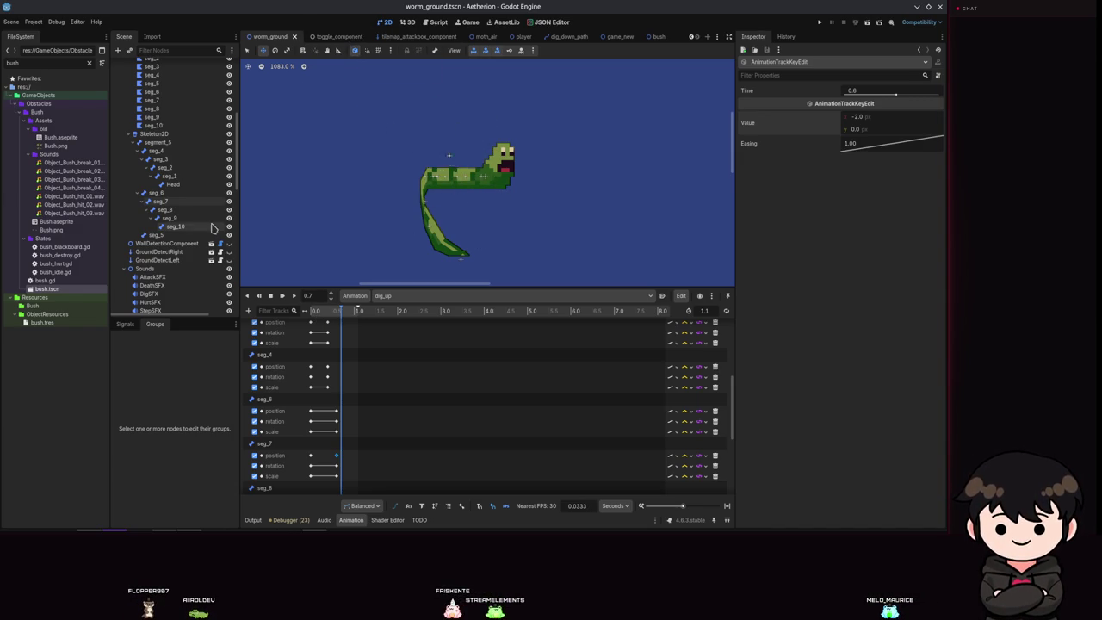
Bend the worm by moving seg_8 left and up, then save the scene.
left_click(191, 211)
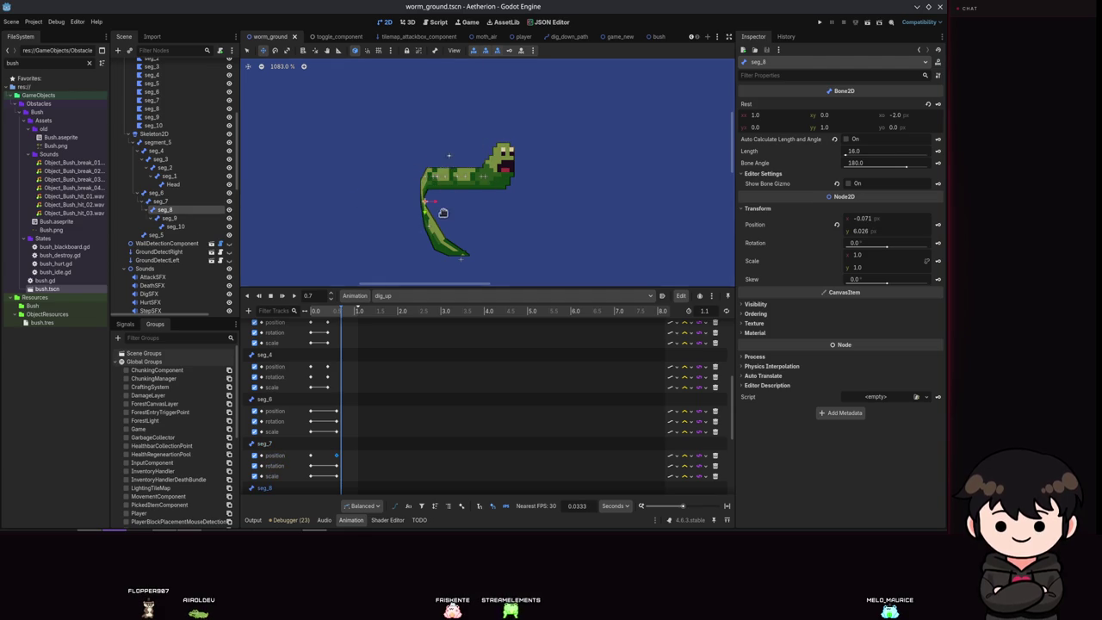
left_click_drag(428, 211, 397, 200)
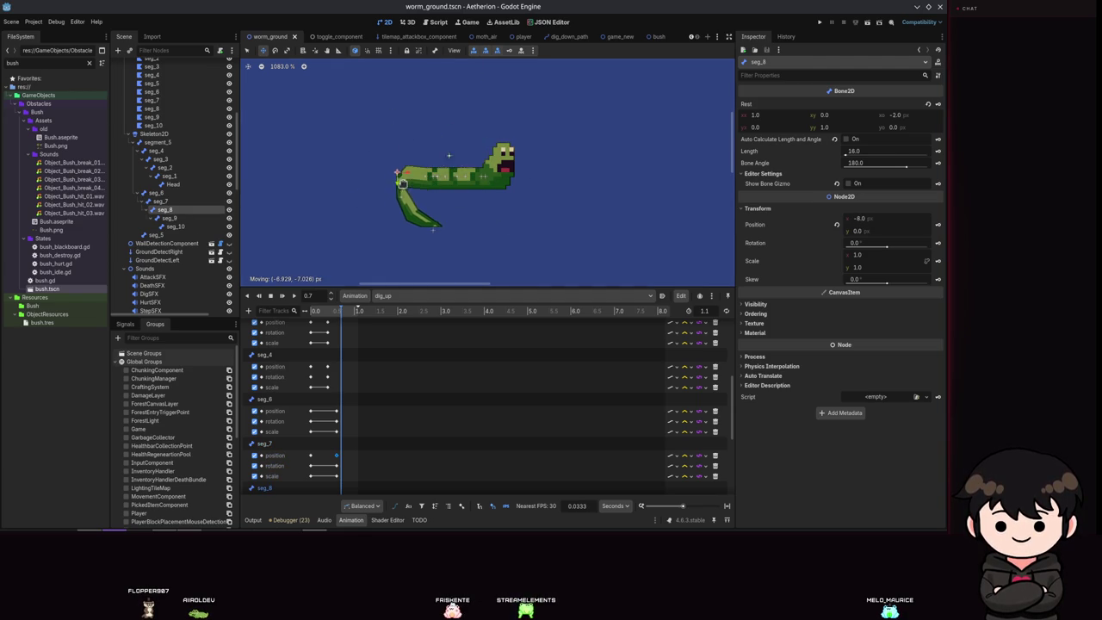
left_click_drag(420, 185, 418, 177)
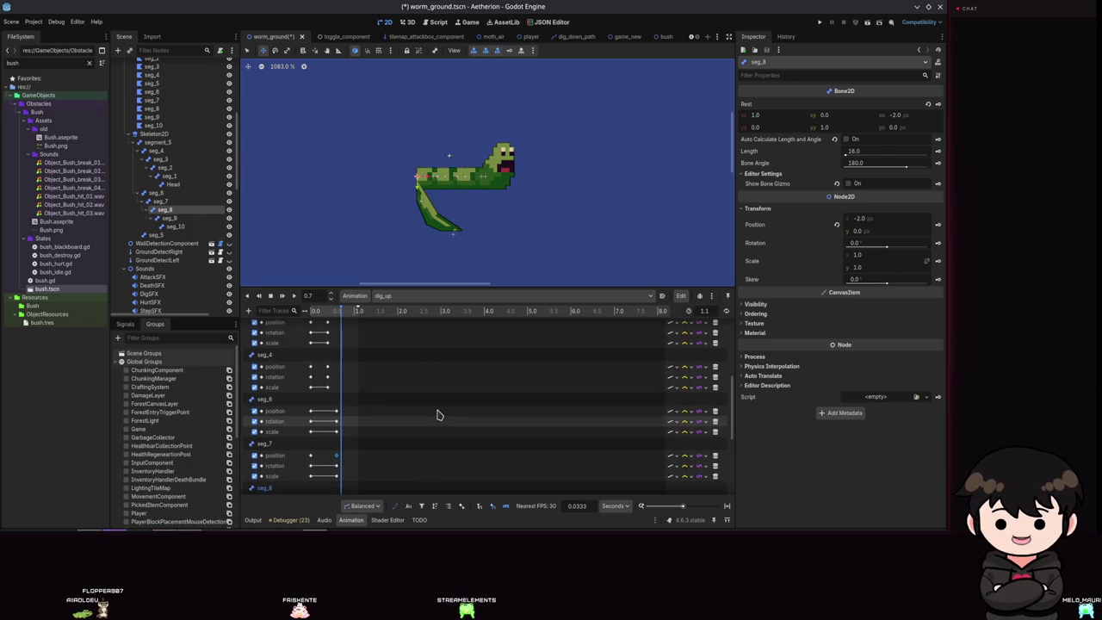
key("ctrl+s")
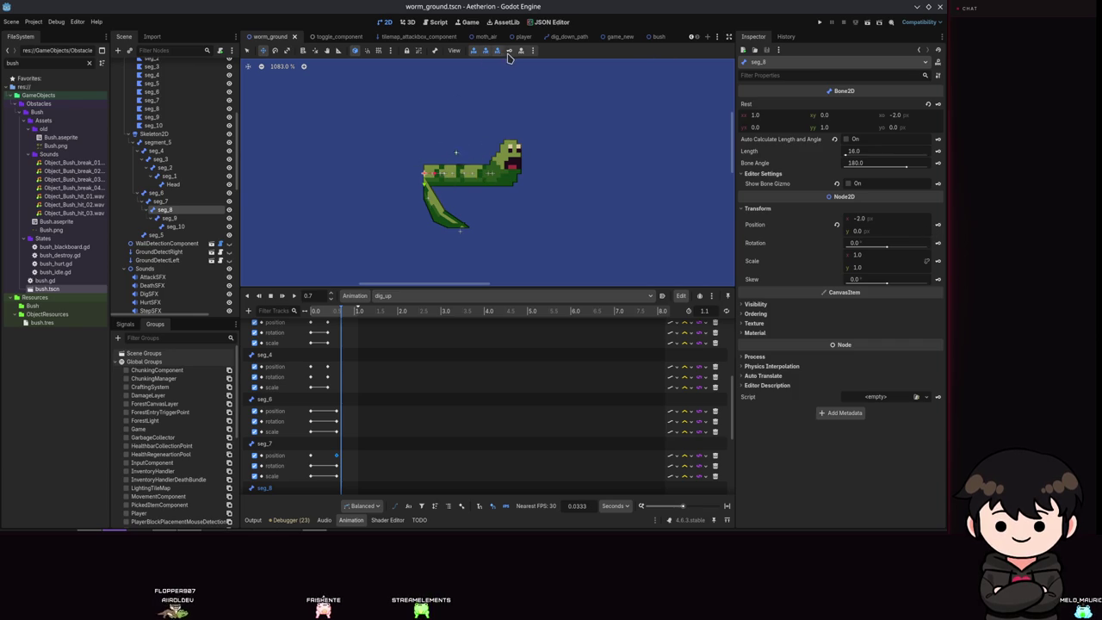
Read seg_8's position keyframe in RESET, then return to dig_up.
left_click(414, 295)
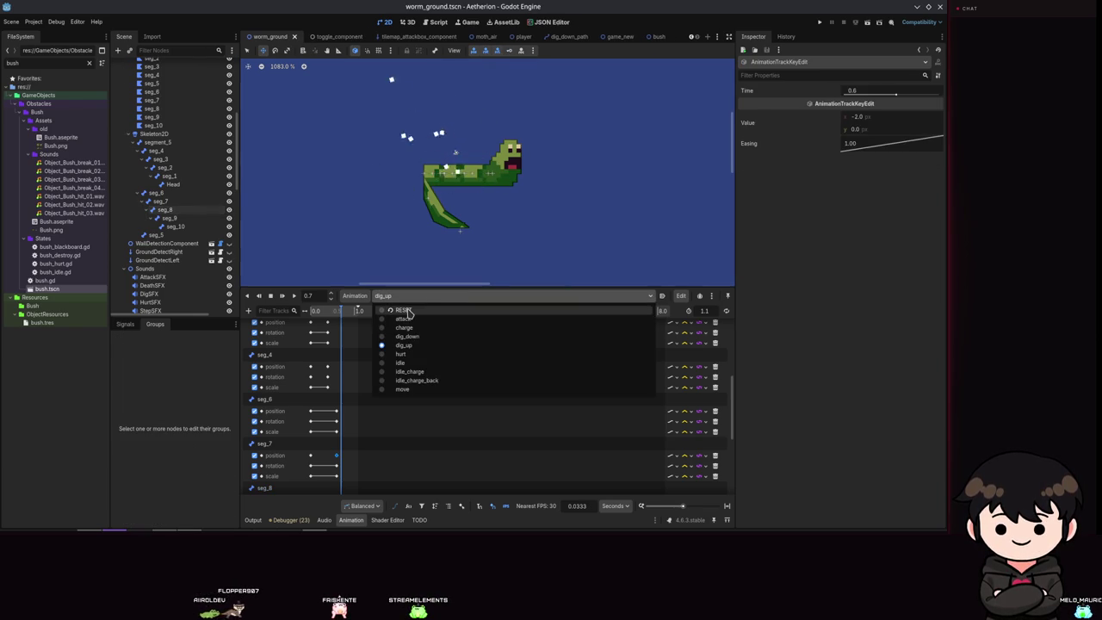
left_click(403, 310)
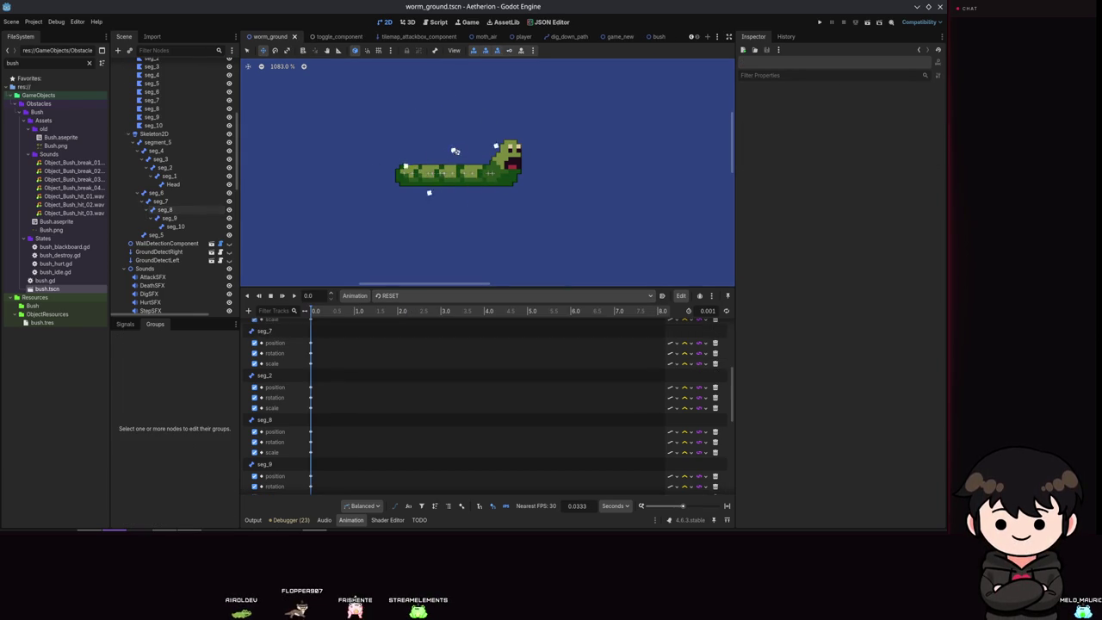
left_click(163, 209)
left_click(310, 431)
scroll(361, 376, "down", 1)
left_click(433, 301)
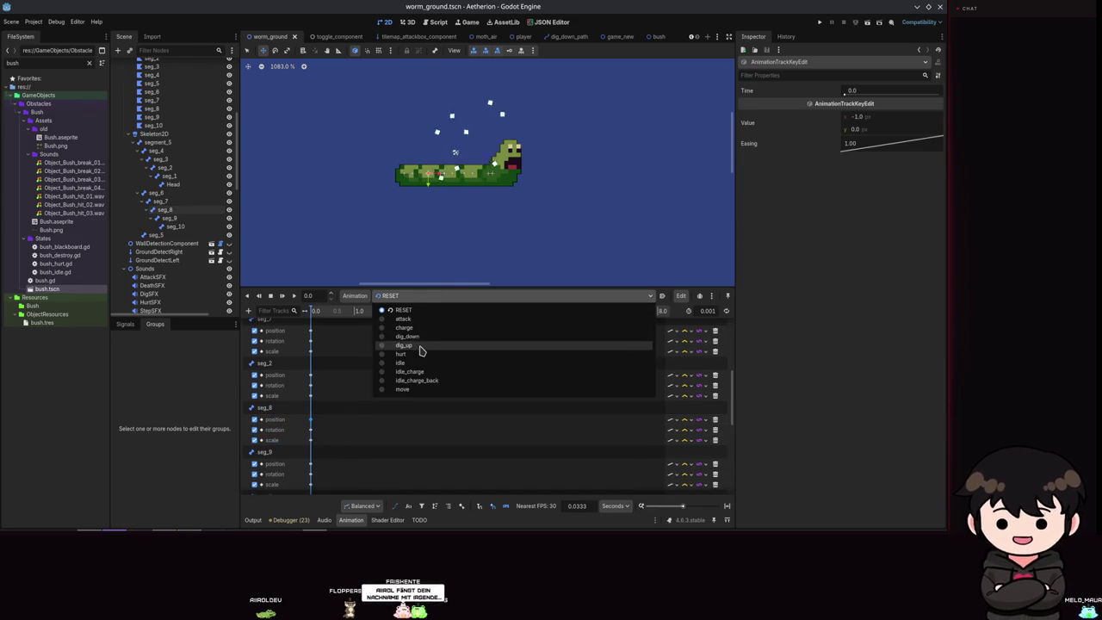
left_click(404, 346)
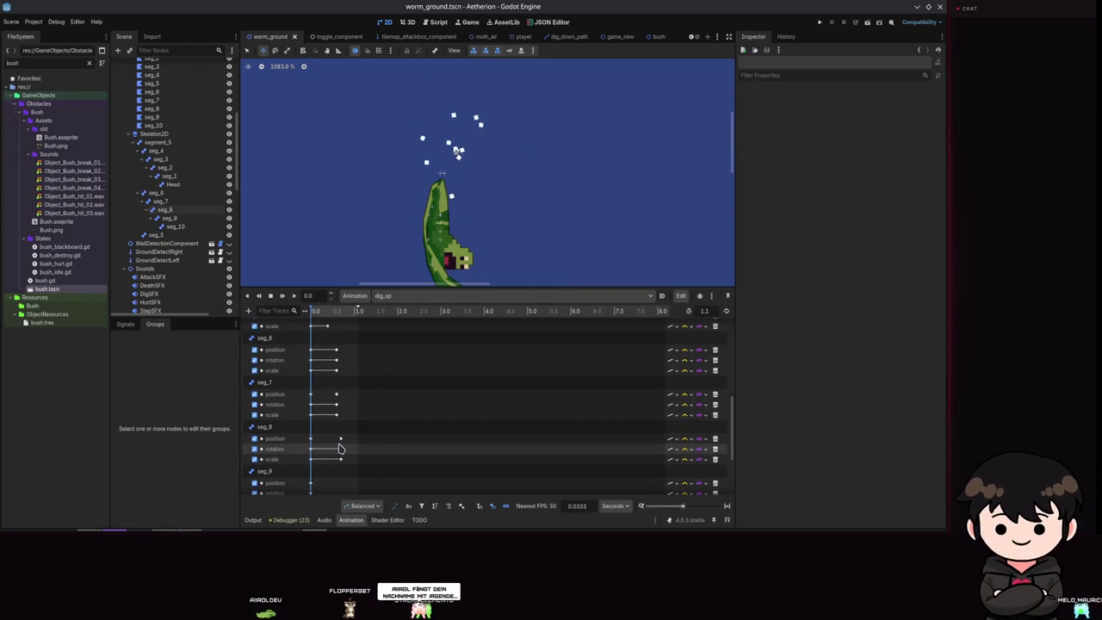
Change seg_8's 0.7 s position keyframe x from -2.0 to -1.0.
left_click(341, 438)
left_click_drag(855, 127, 869, 127)
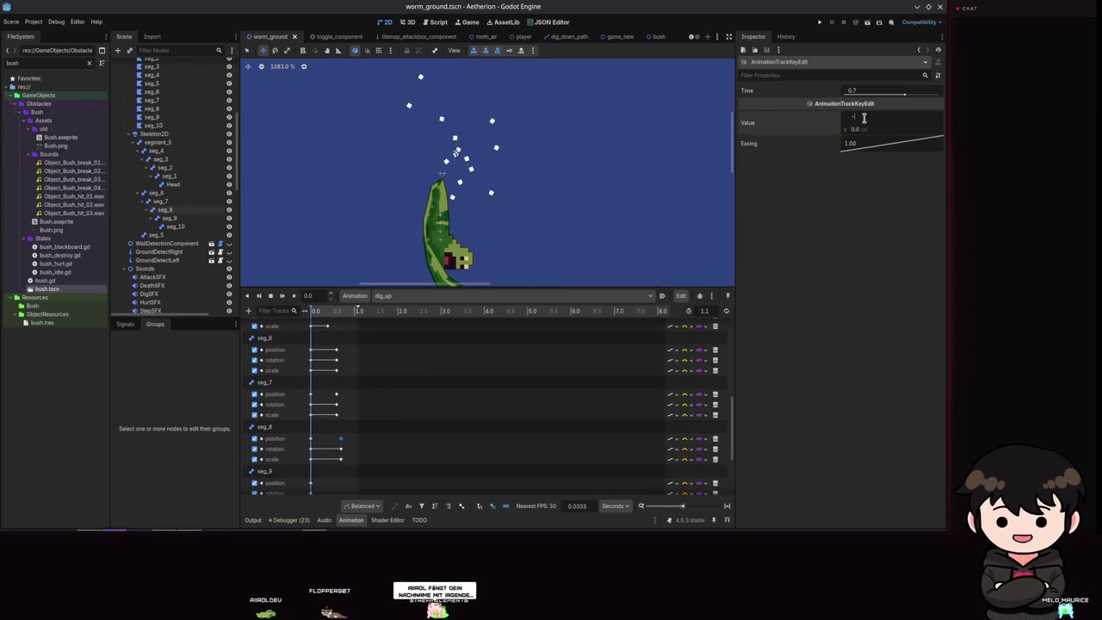
left_click(168, 217)
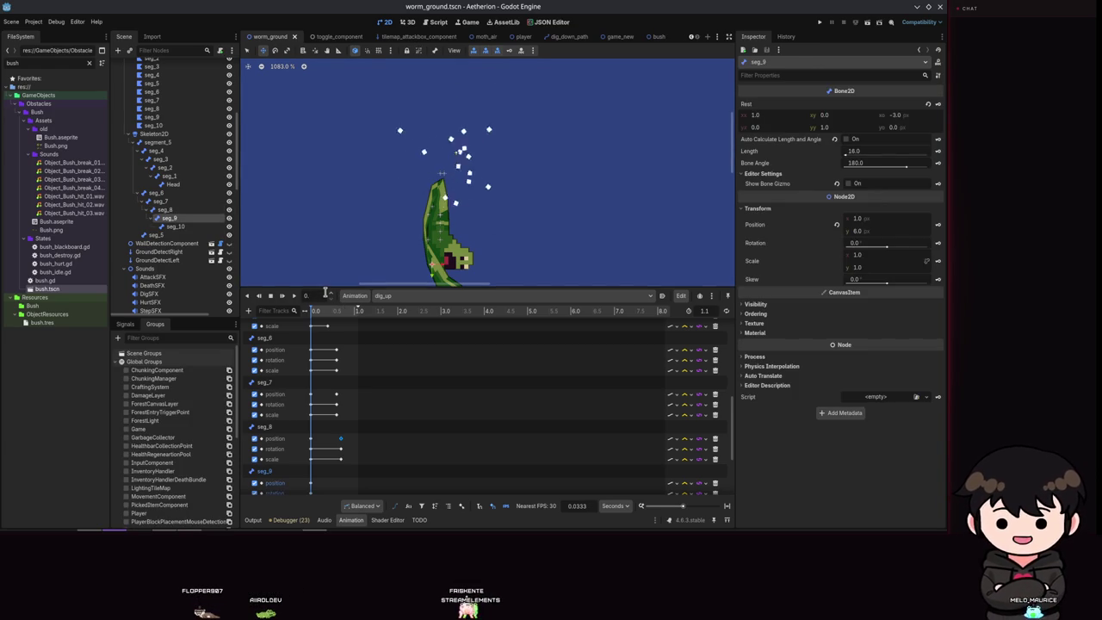
At 0.8 s, move seg_9 left to (-6.0, 0.0) and key its position.
type("8")
key("Return")
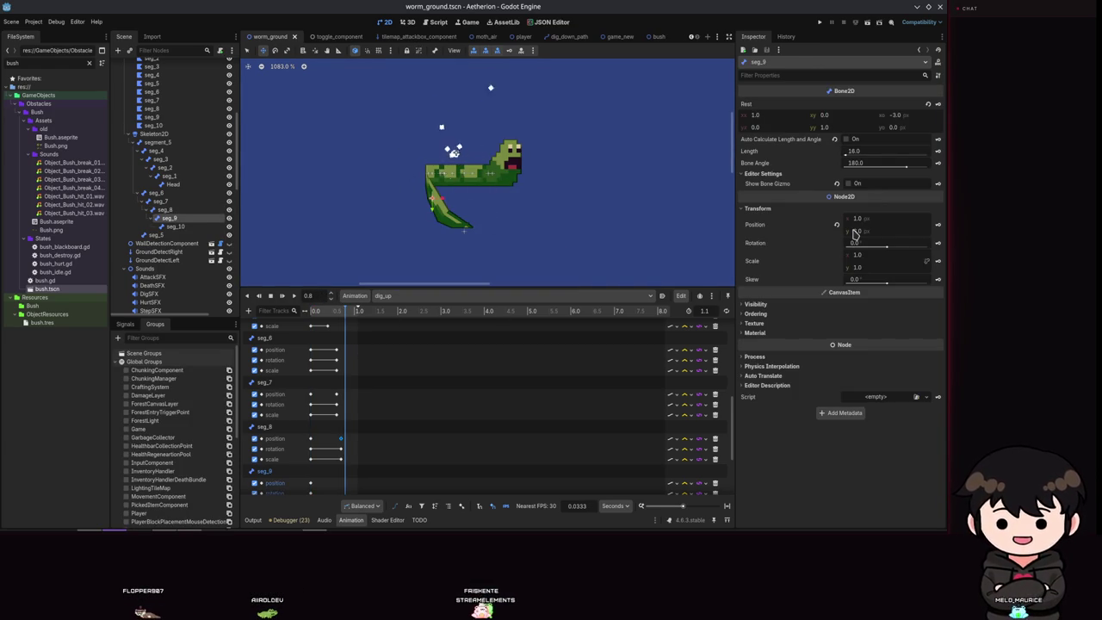
left_click_drag(460, 207, 414, 197)
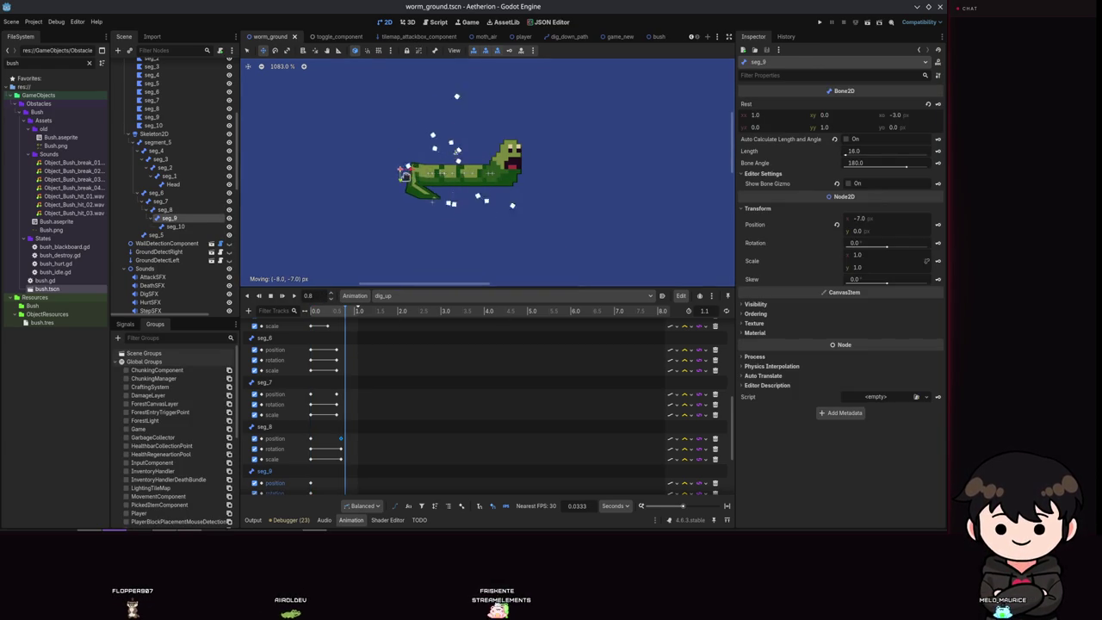
left_click_drag(406, 177, 404, 175)
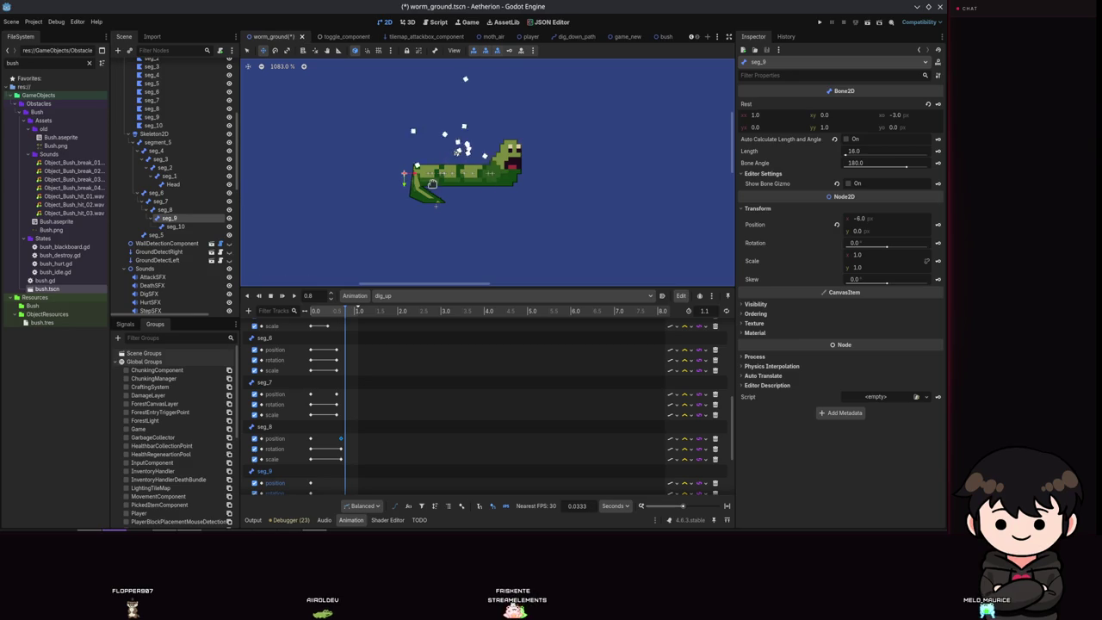
left_click(511, 51)
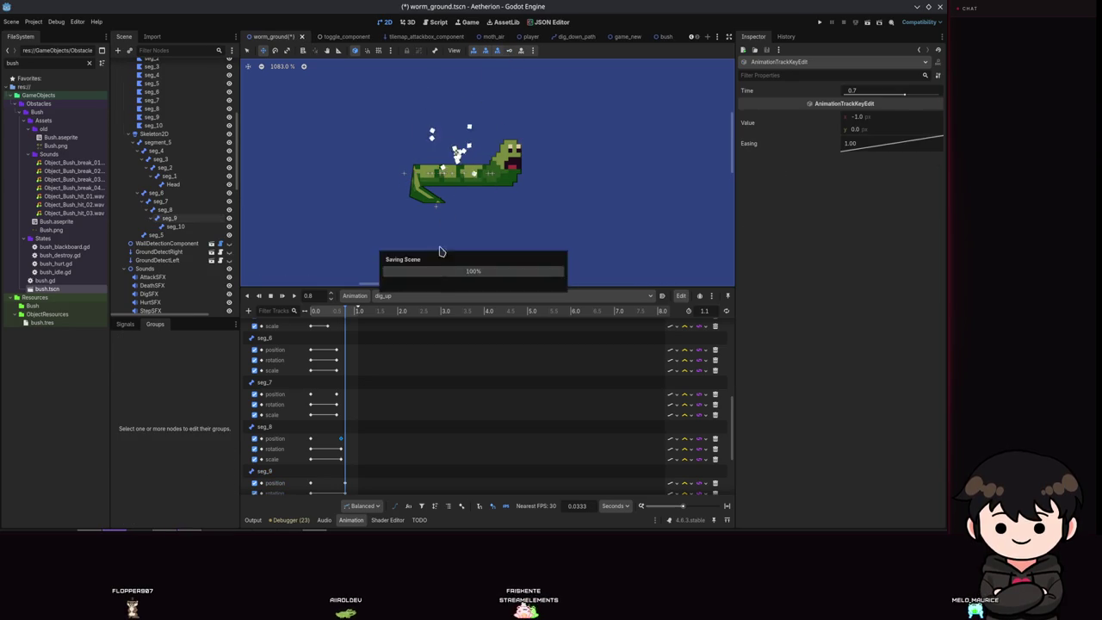
left_click(435, 295)
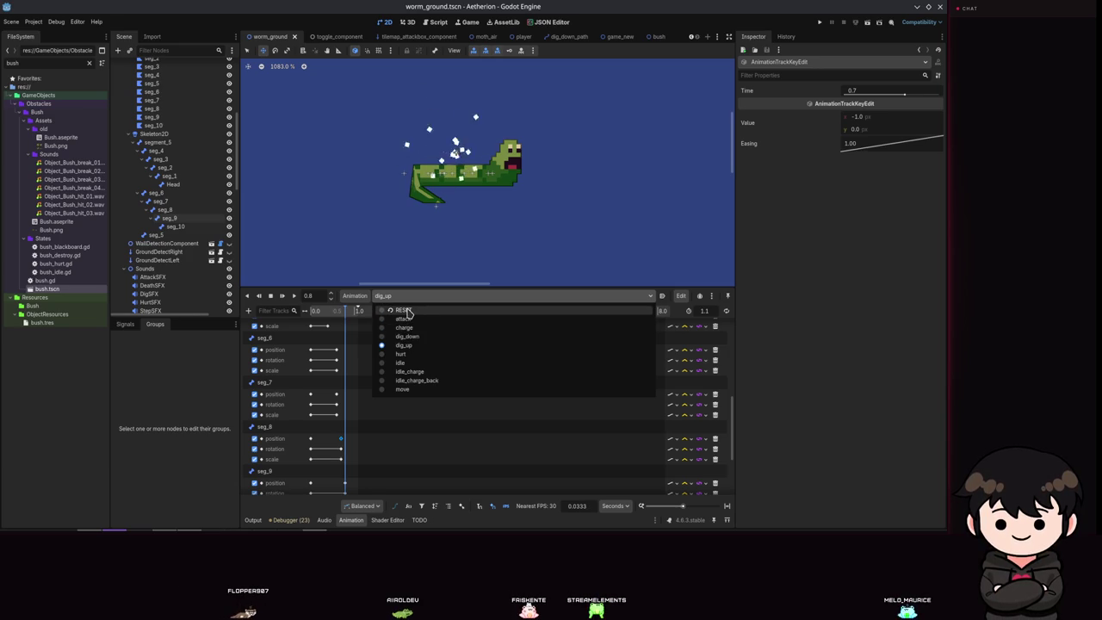
Read RESET's rest values, seg_9 x -4.0 and seg_10 x -2.0, then return to dig_up.
left_click(404, 310)
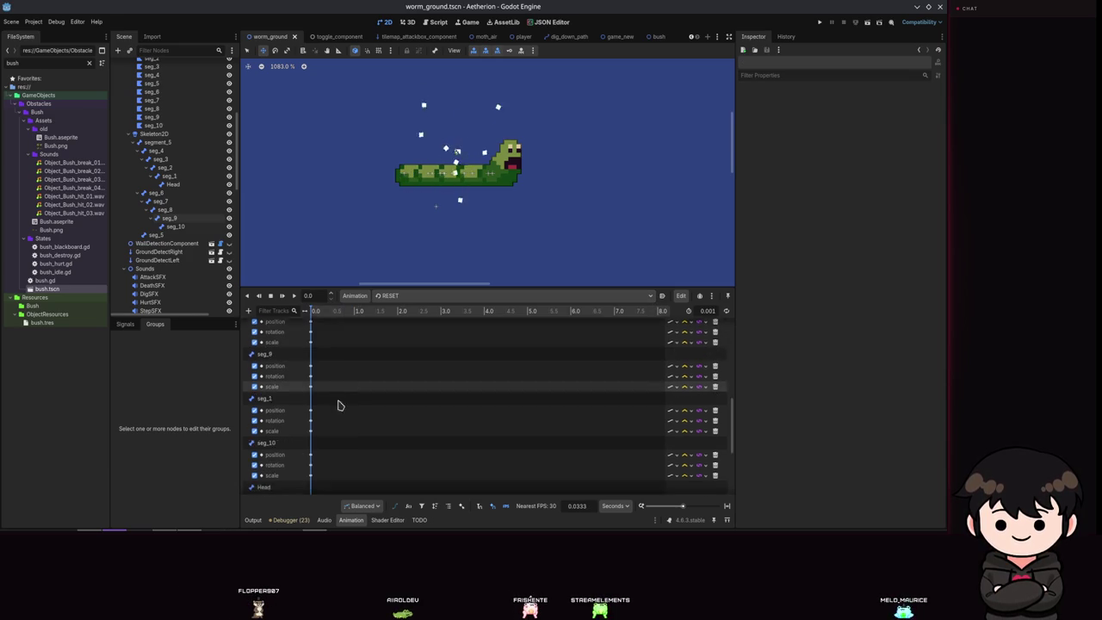
left_click(170, 218)
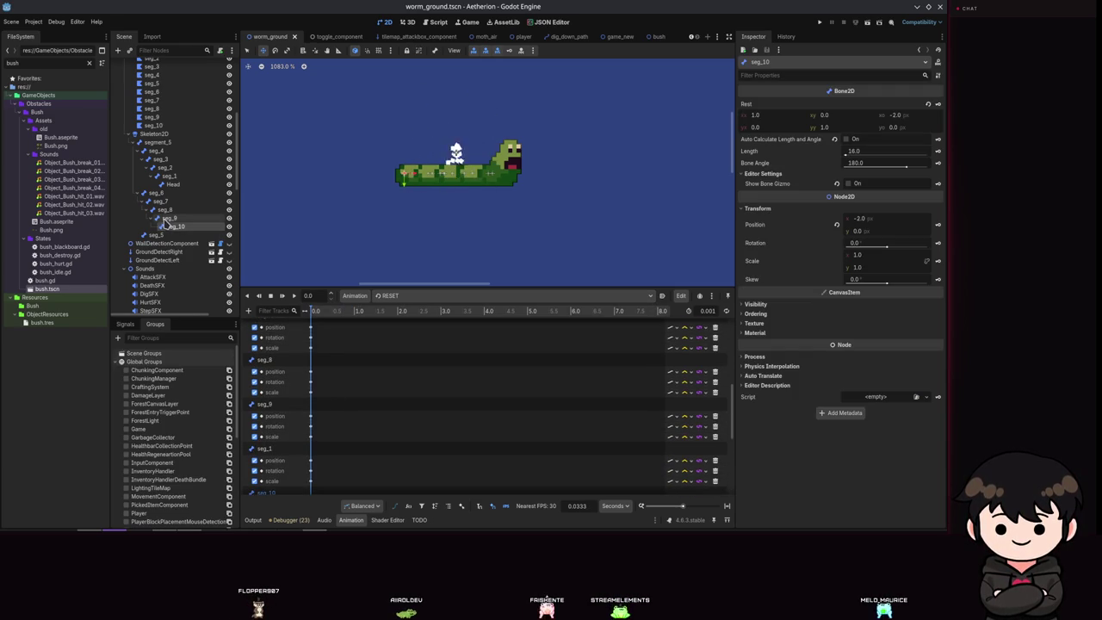
left_click(311, 416)
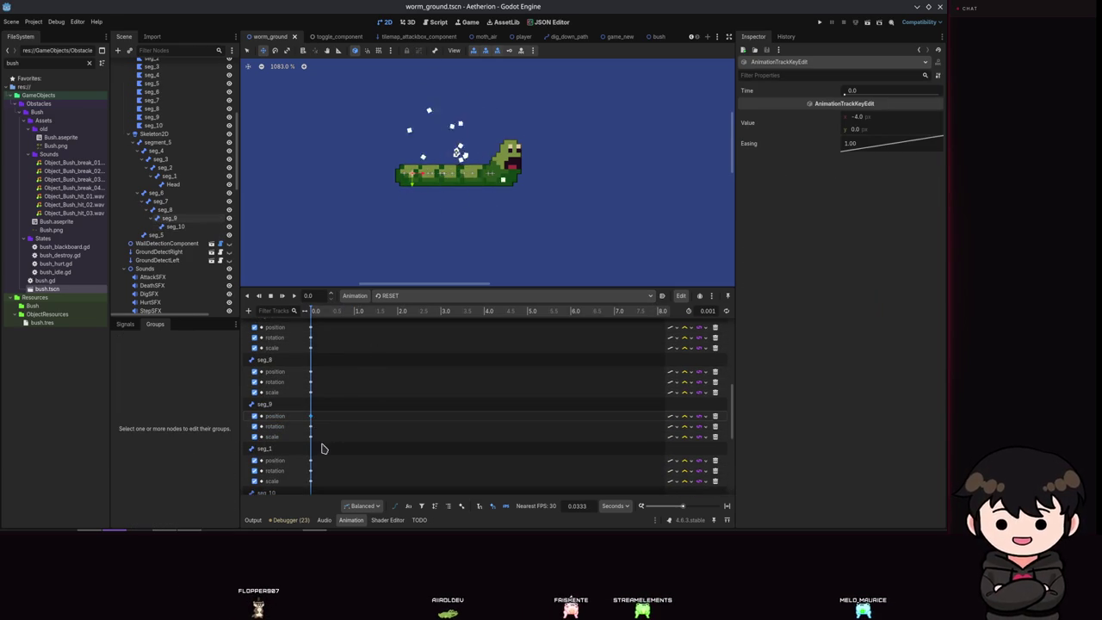
scroll(317, 413, "down", 3)
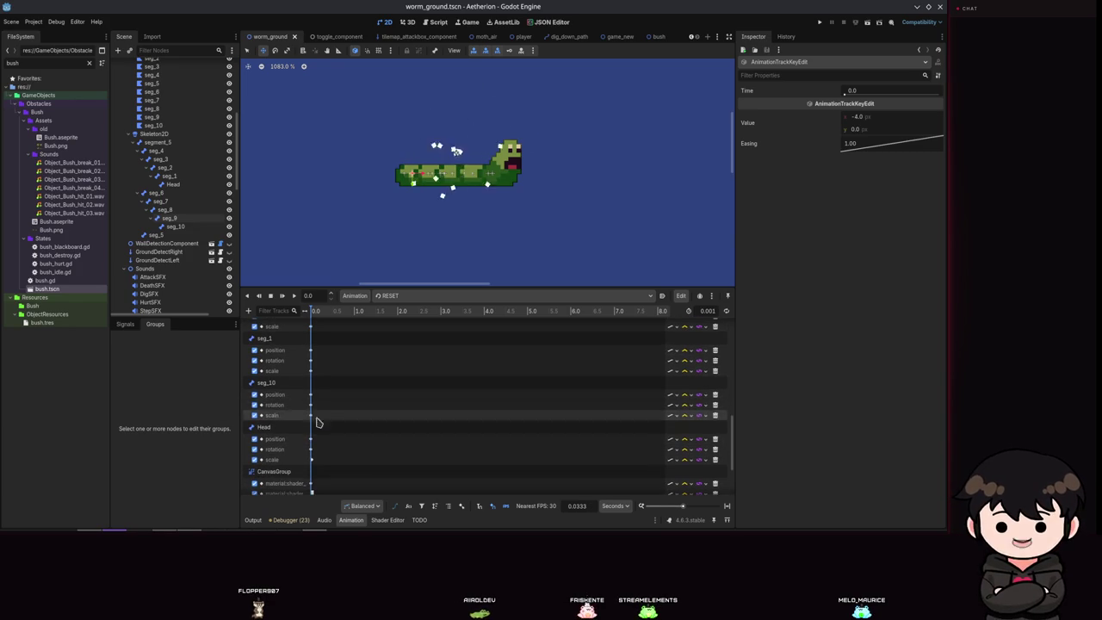
left_click(310, 394)
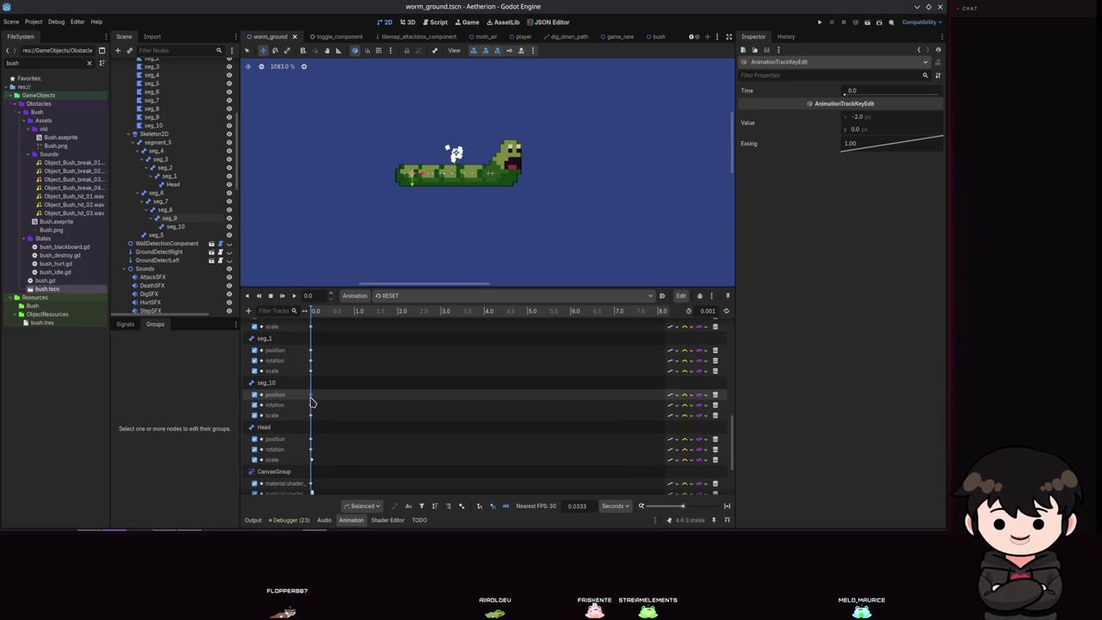
left_click(398, 295)
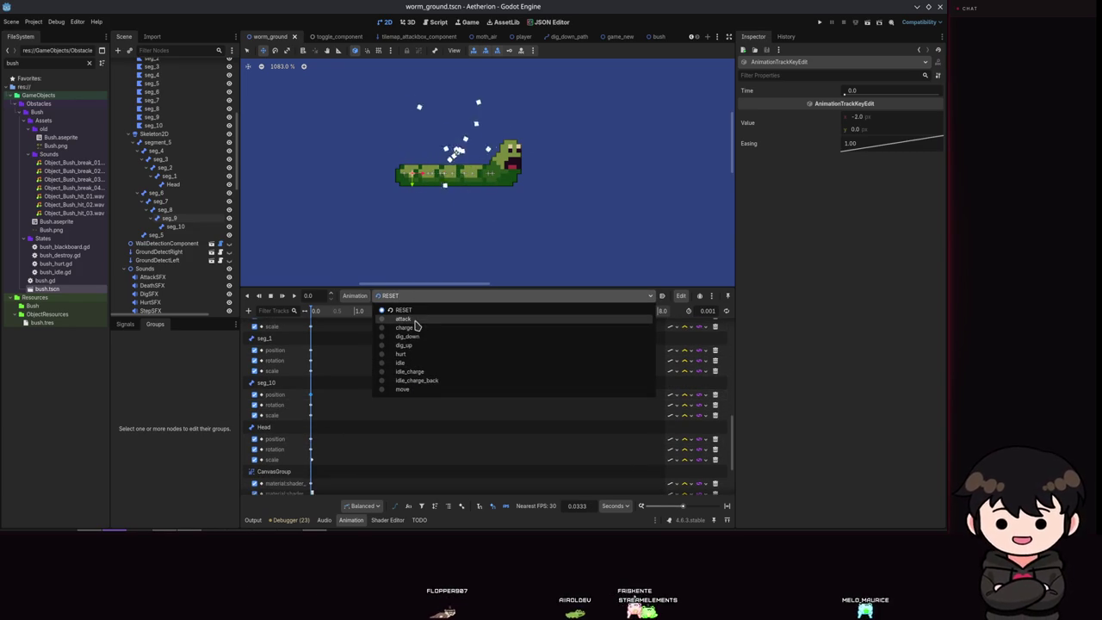
left_click(414, 345)
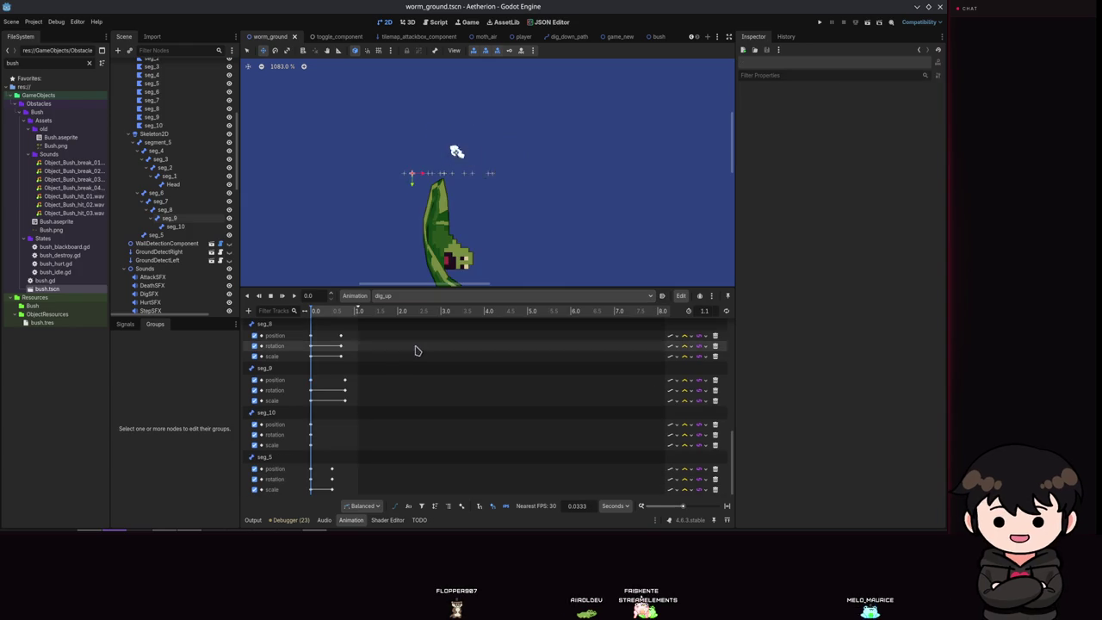
Set seg_9's 0.8 s position keyframe x value to -4.0.
left_click(344, 380)
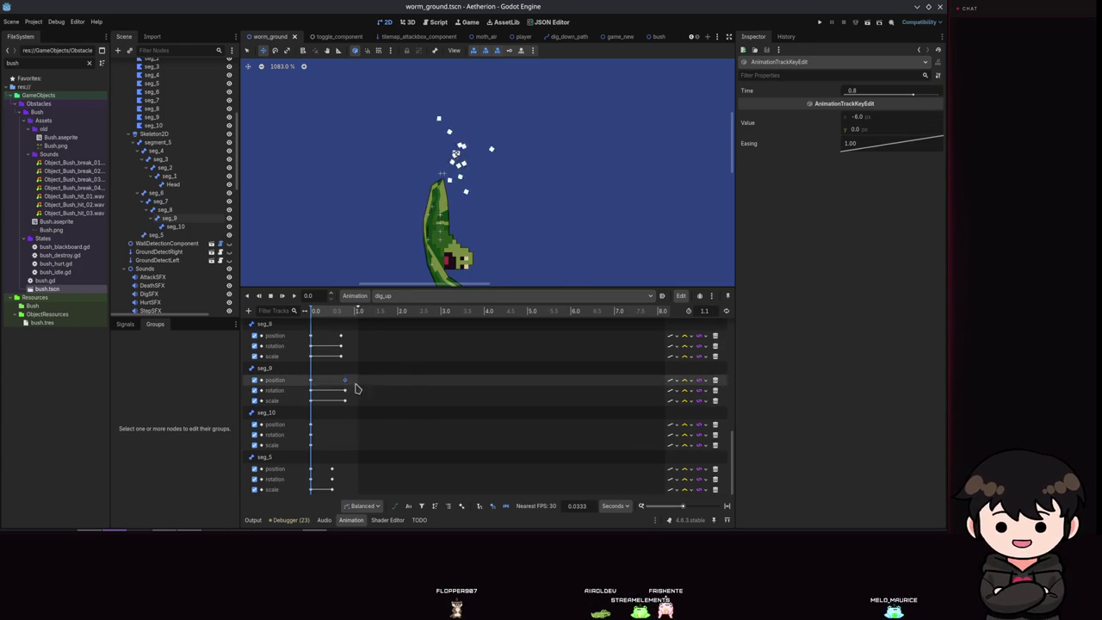
left_click(864, 116)
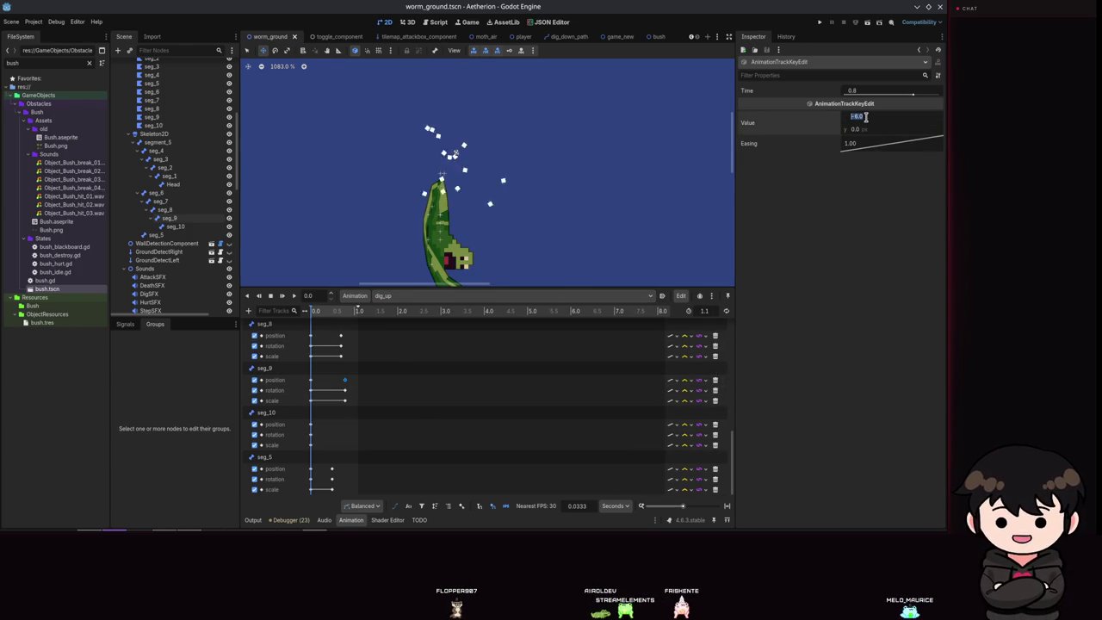
type("-4")
key("Return")
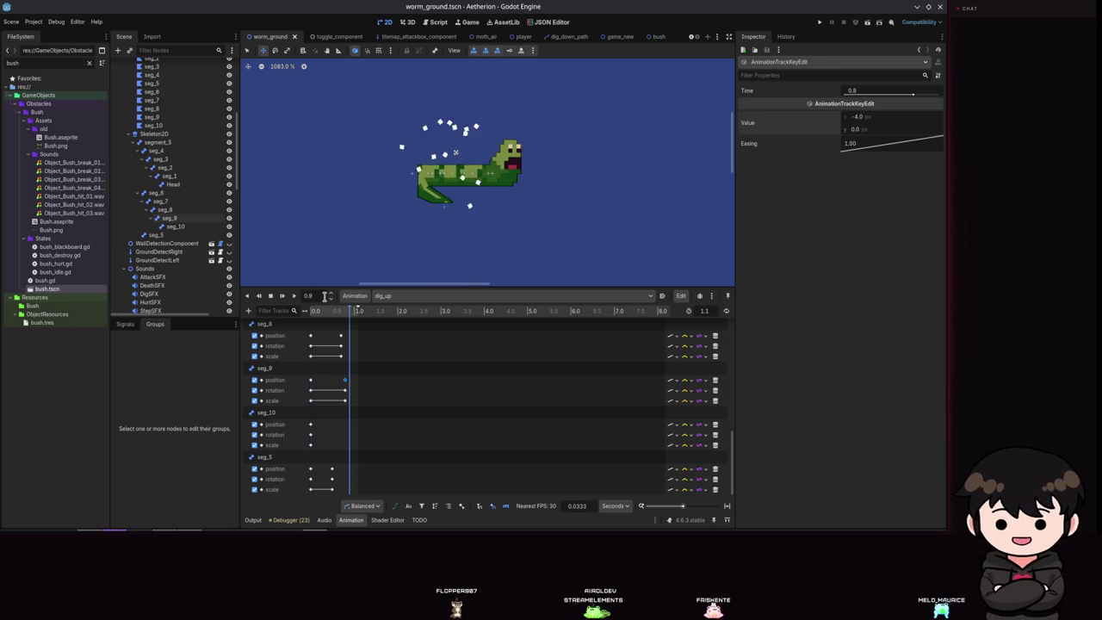
Set seg_10 to position (-2, 0) with rotation 0 and save the scene.
left_click(158, 227)
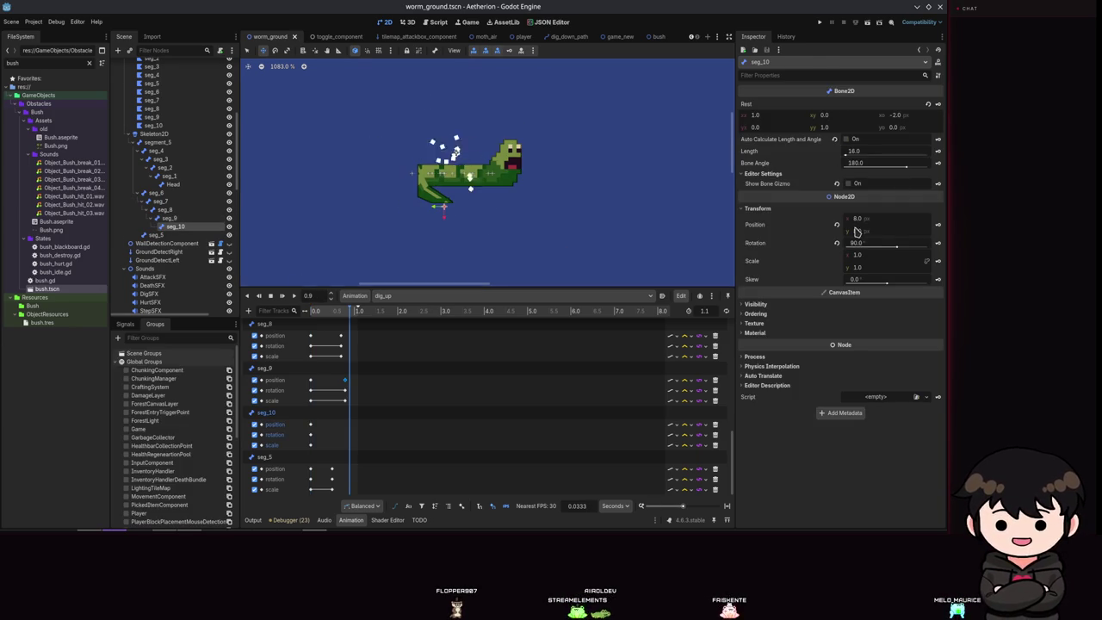
type("2")
key("Tab")
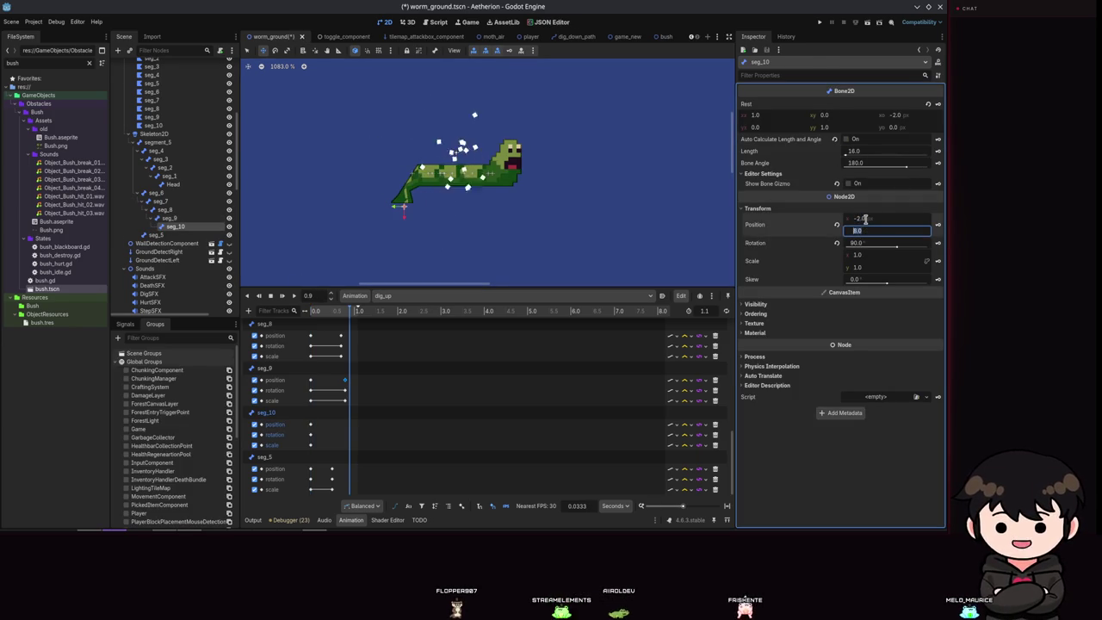
key("BackSpace")
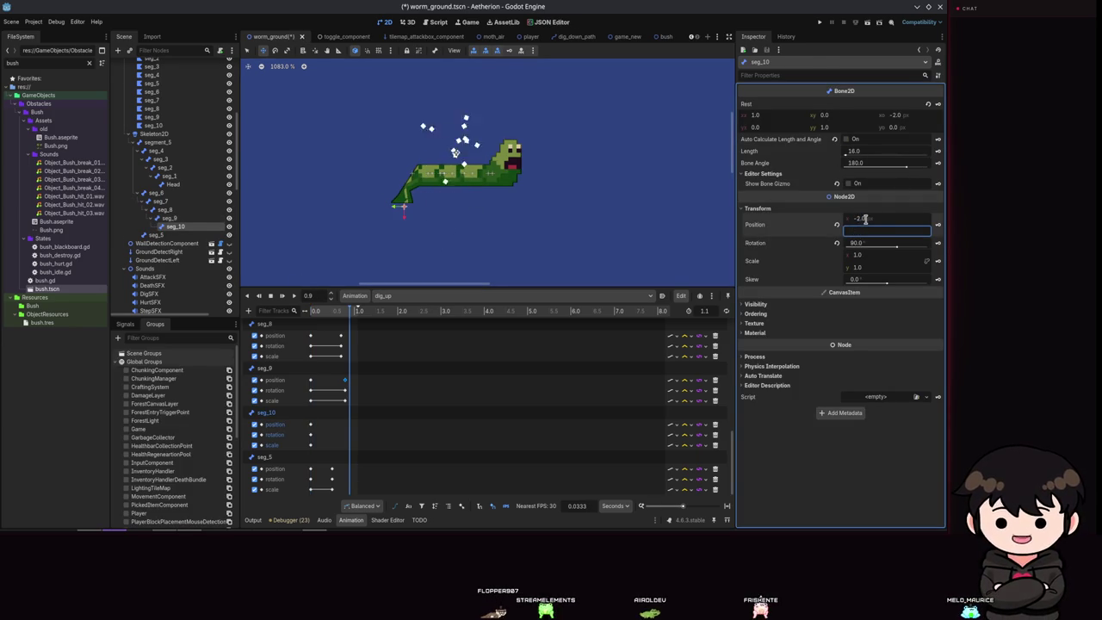
type("0")
left_click(835, 243)
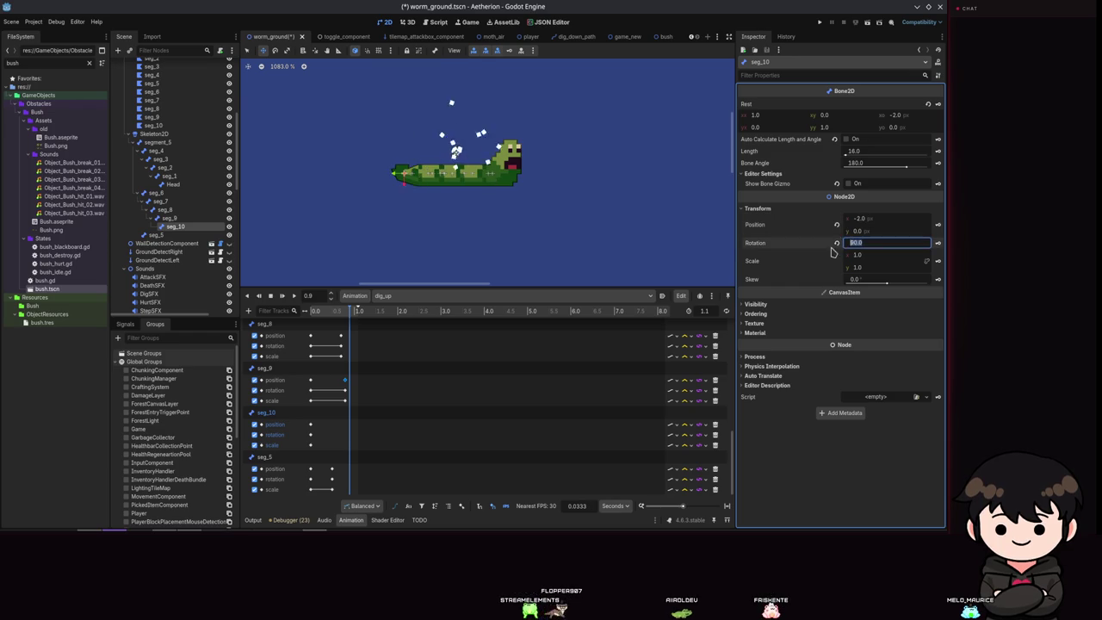
key("ctrl+s")
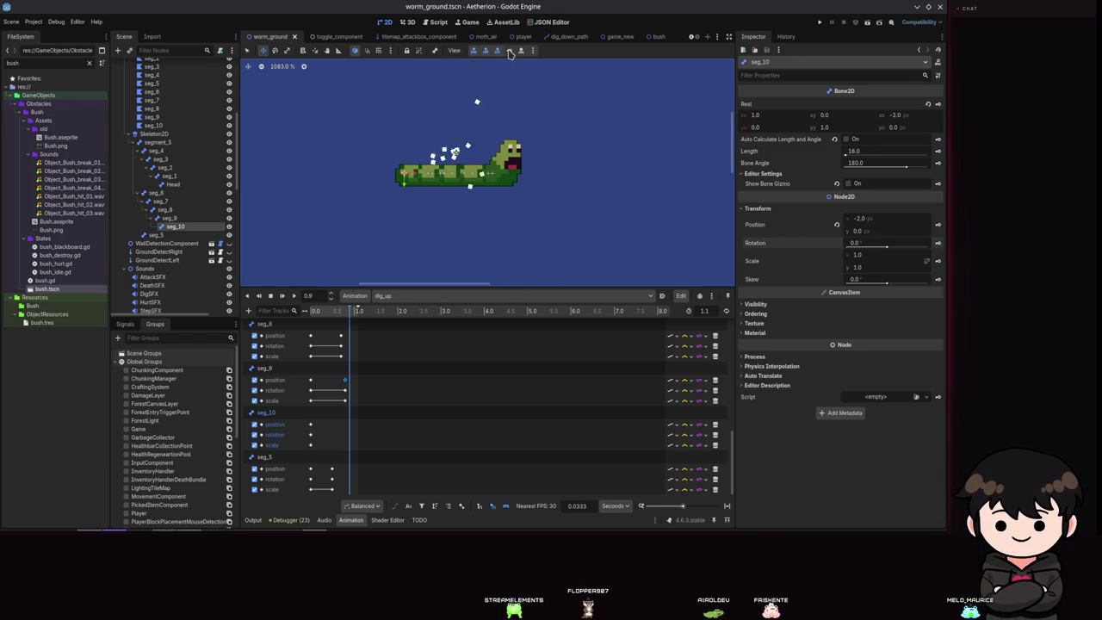
Key seg_10's transform at 0.9 s and run the game to its main menu.
left_click(509, 51)
left_click(294, 295)
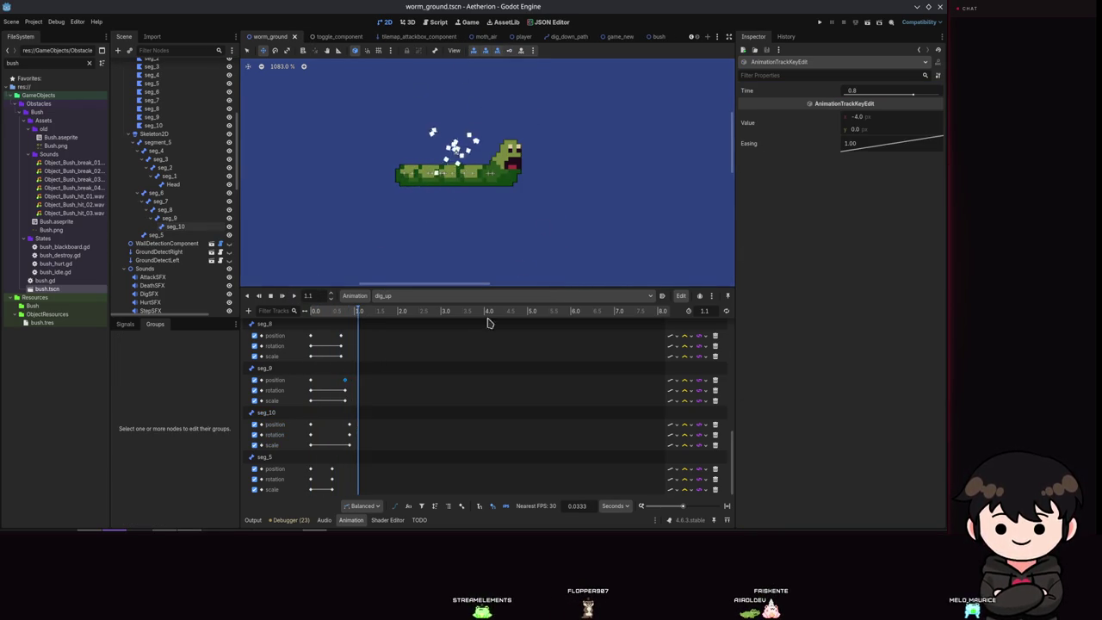
scroll(509, 398, "up", 10)
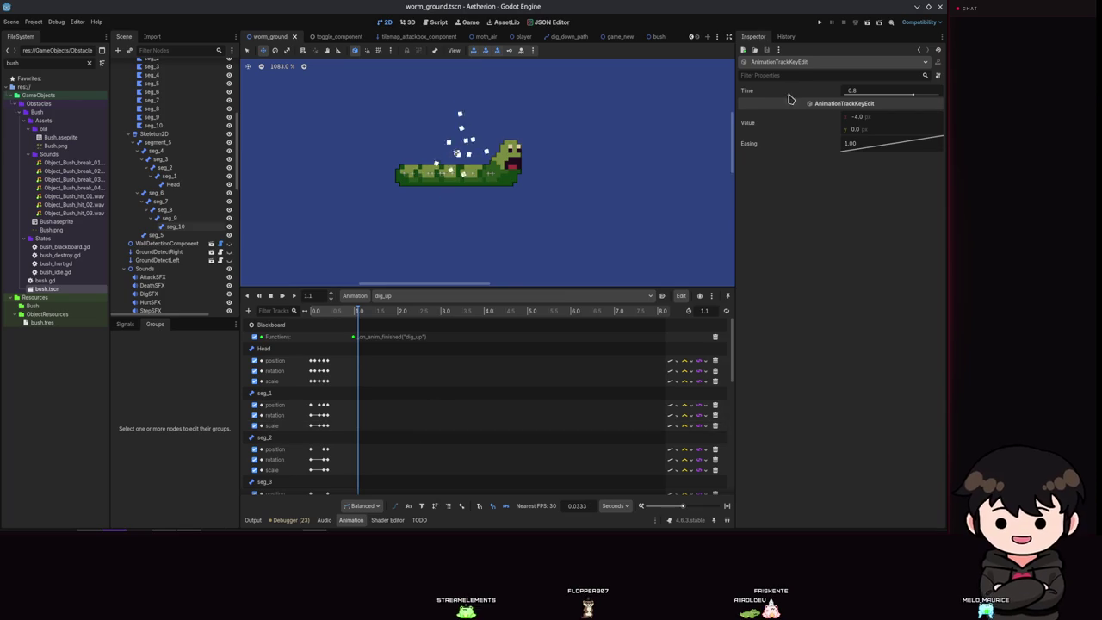
left_click(818, 25)
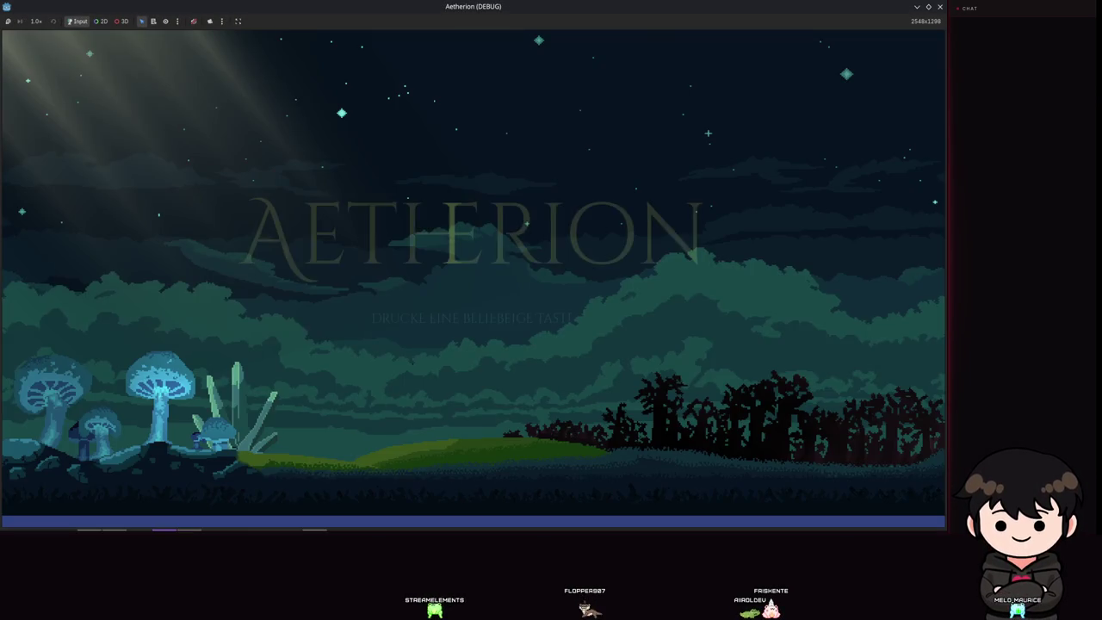
key("Return")
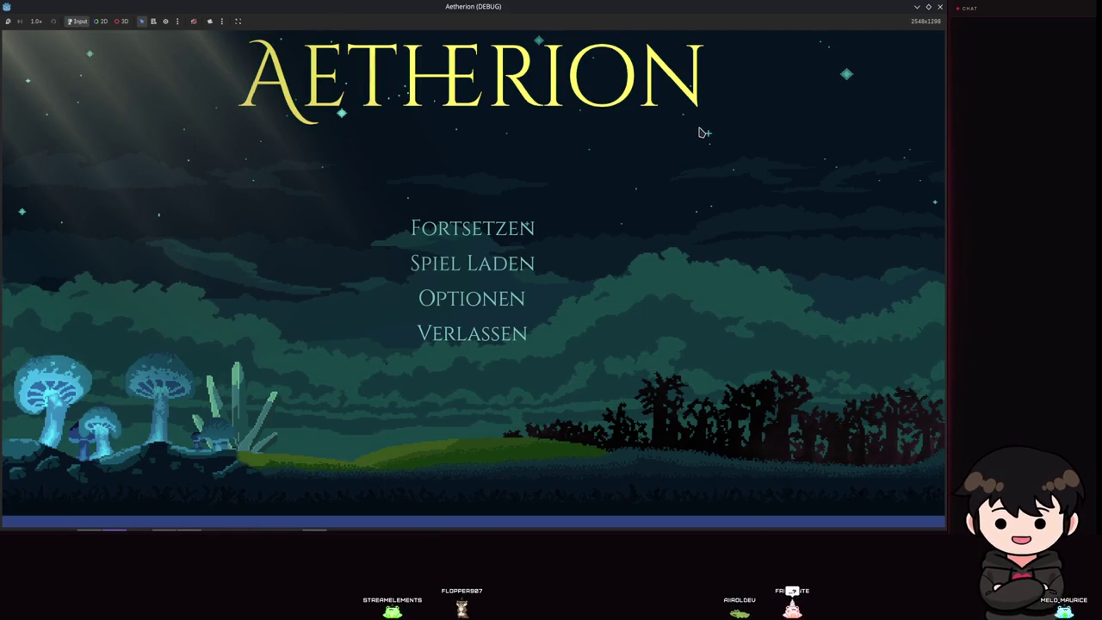
Start a game on the empty Spielstand 2 slot, play briefly, then close the debug window.
left_click(507, 269)
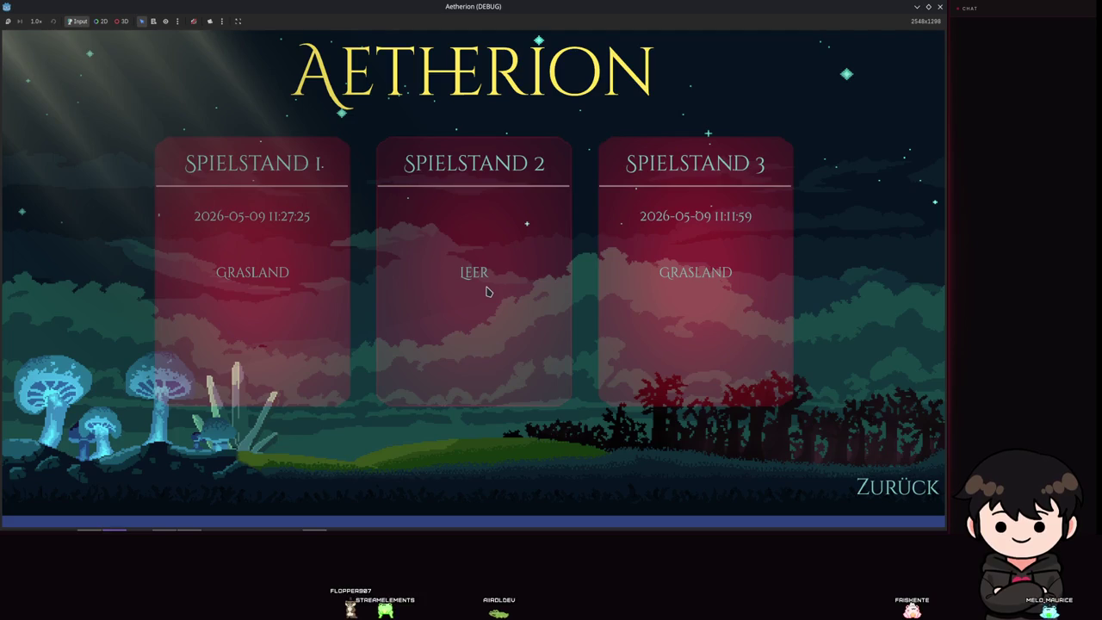
left_click(485, 292)
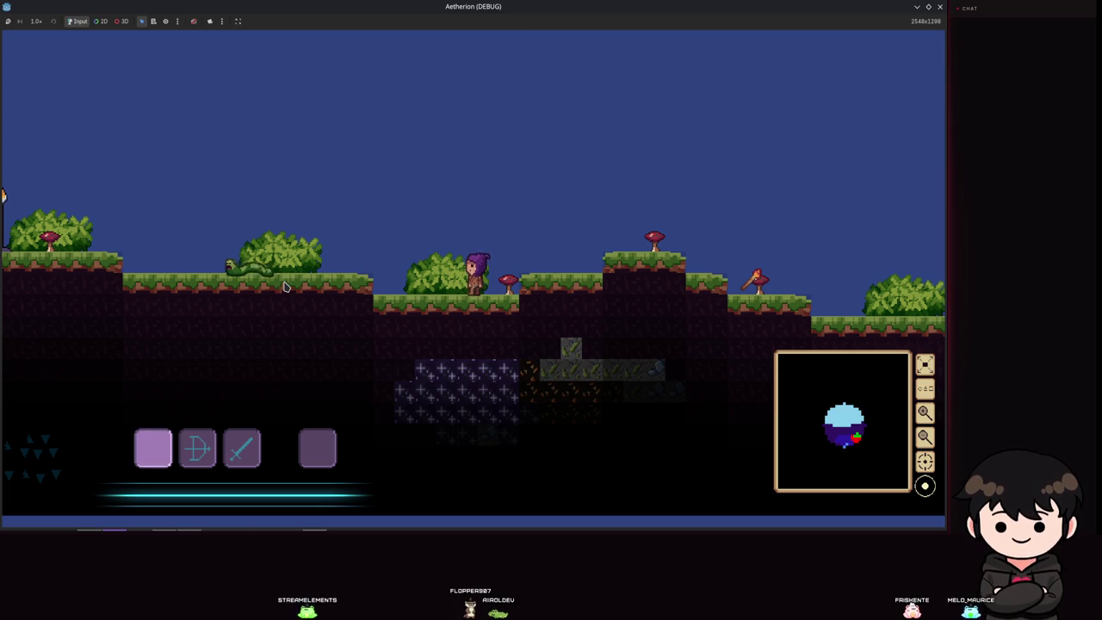
left_click(939, 6)
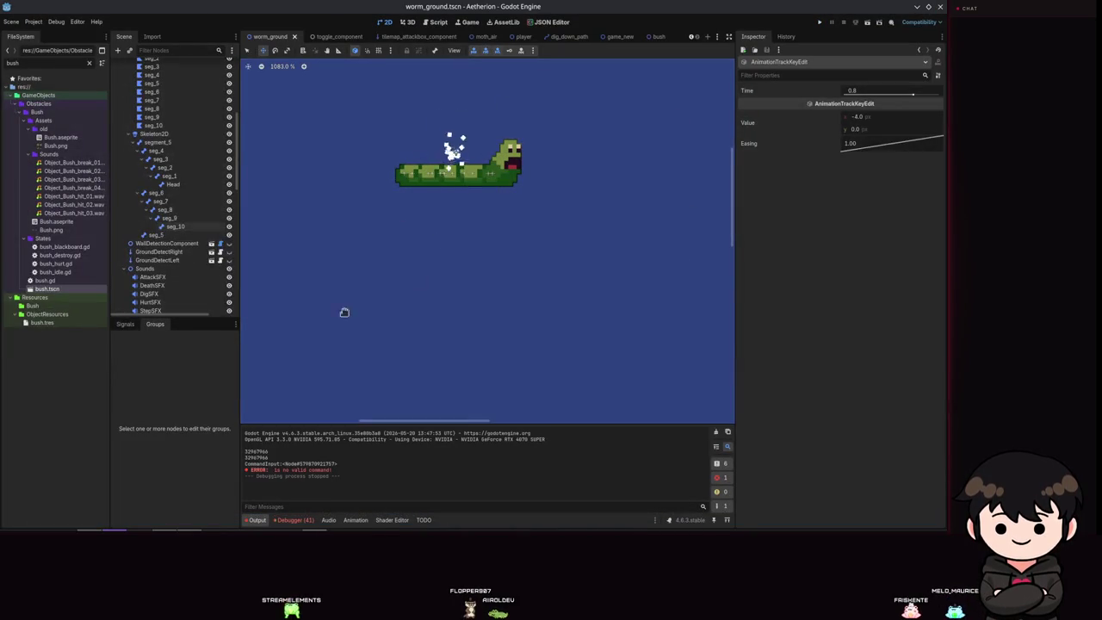
Select the worm's MultipleAnimationHandler AnimationTree and tick Active so it previews.
scroll(172, 215, "down", 10)
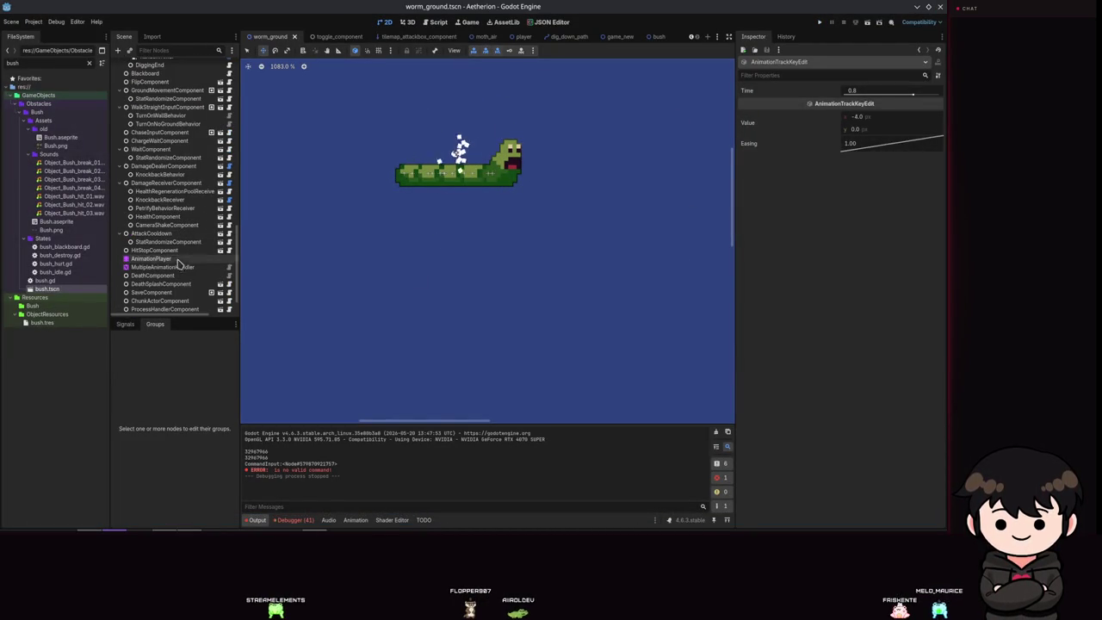
left_click(176, 266)
left_click(150, 258)
left_click(161, 267)
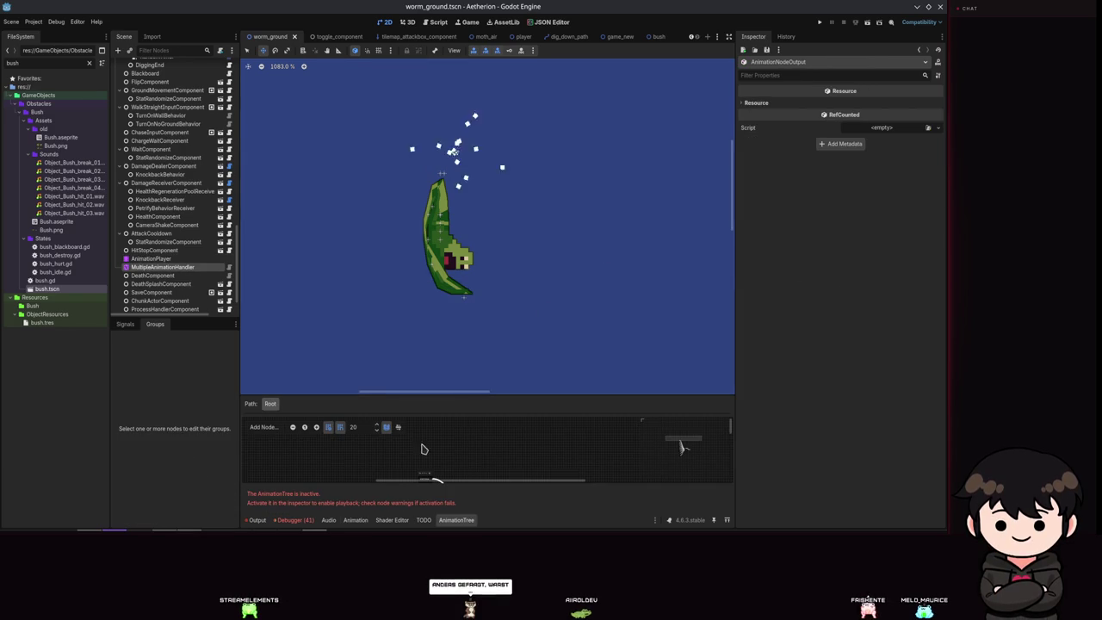
left_click_drag(455, 397, 455, 167)
left_click(151, 259)
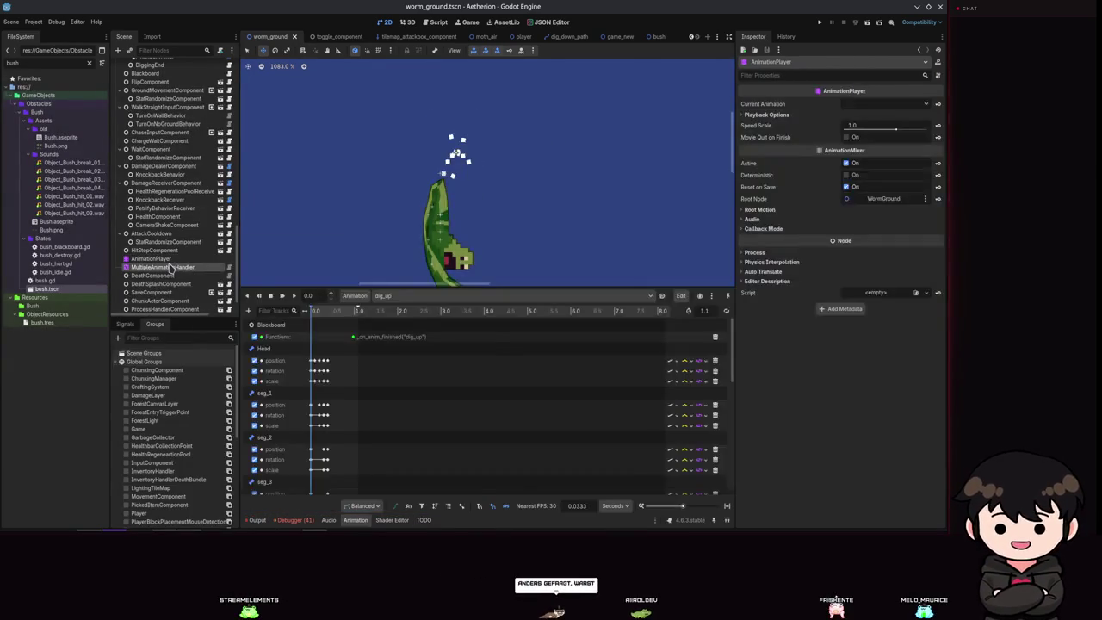
left_click(171, 268)
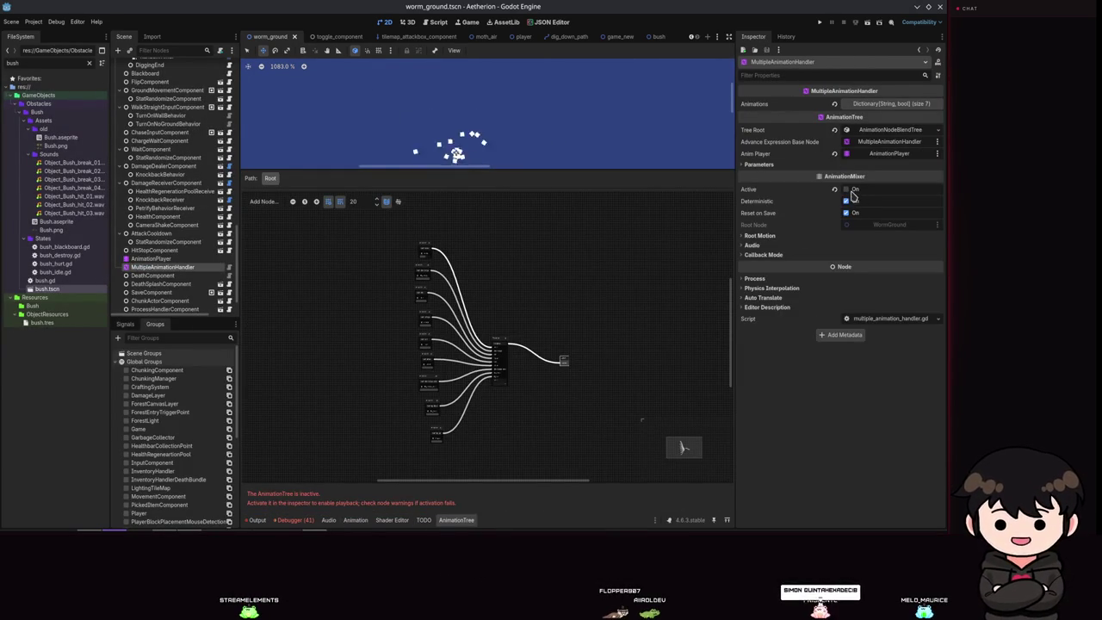
left_click(846, 189)
Show worm_ground_digging_start.gd in the Script editor with the bottom panel collapsed.
scroll(433, 431, "up", 6)
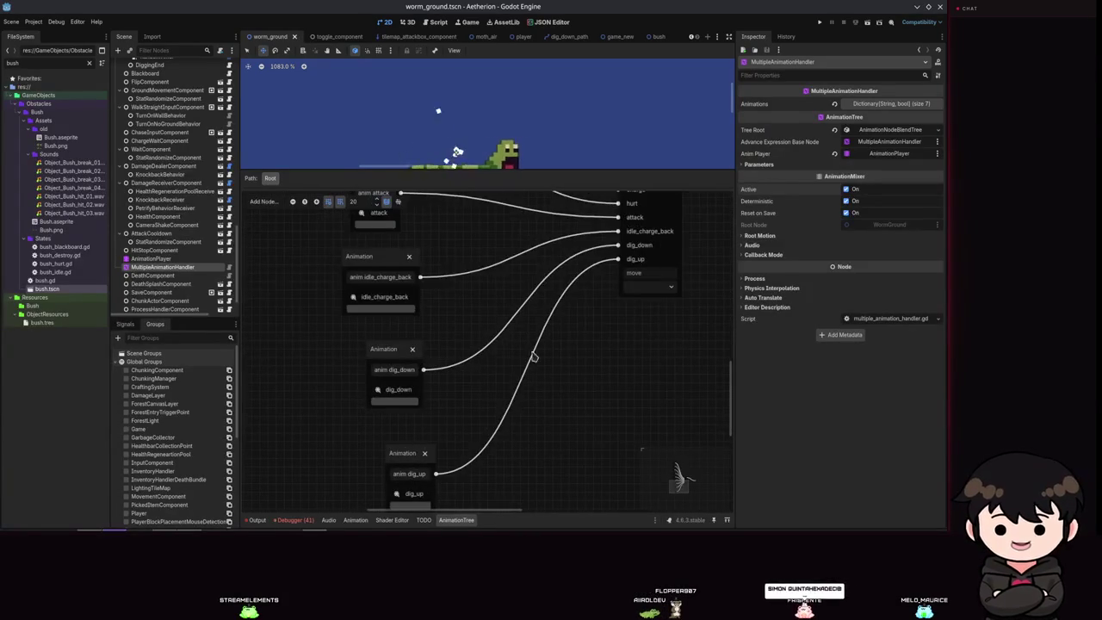
left_click(445, 24)
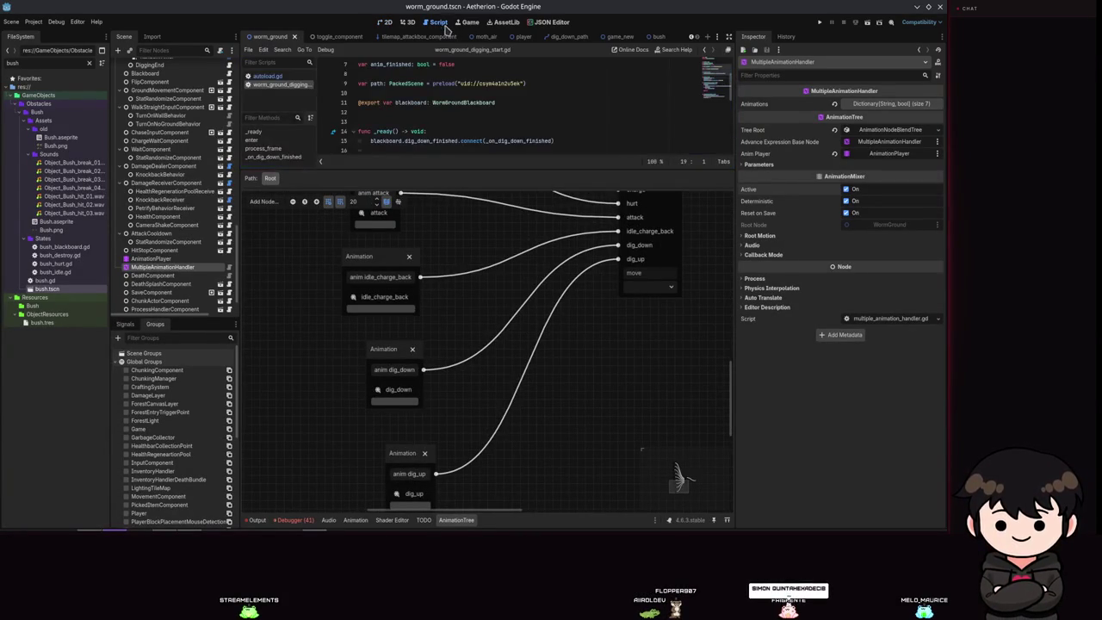
left_click(454, 519)
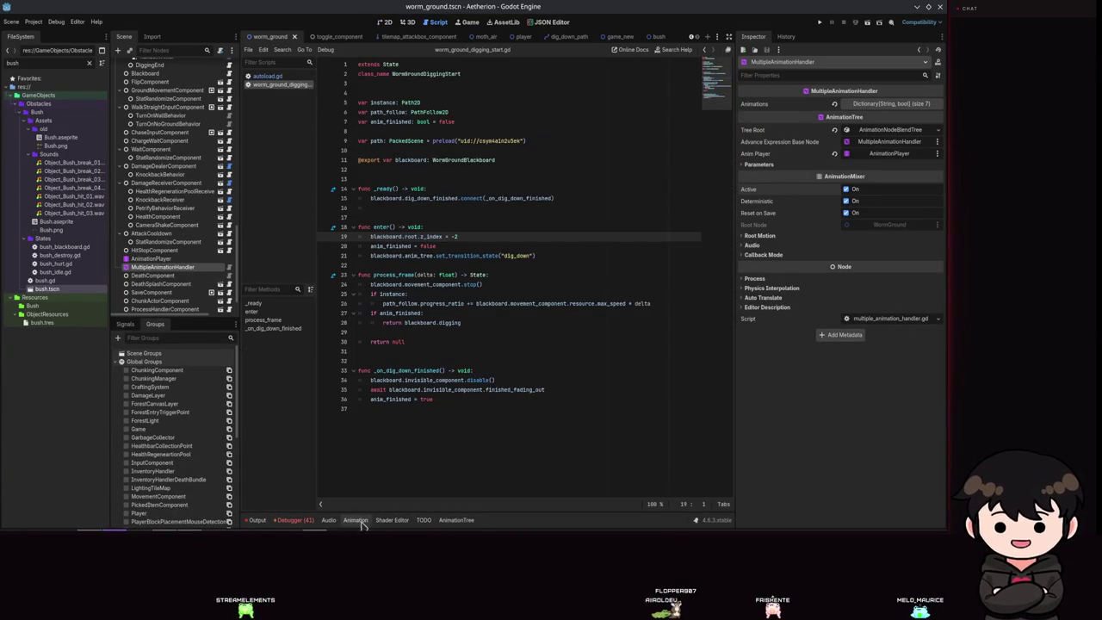
key("alt+Tab")
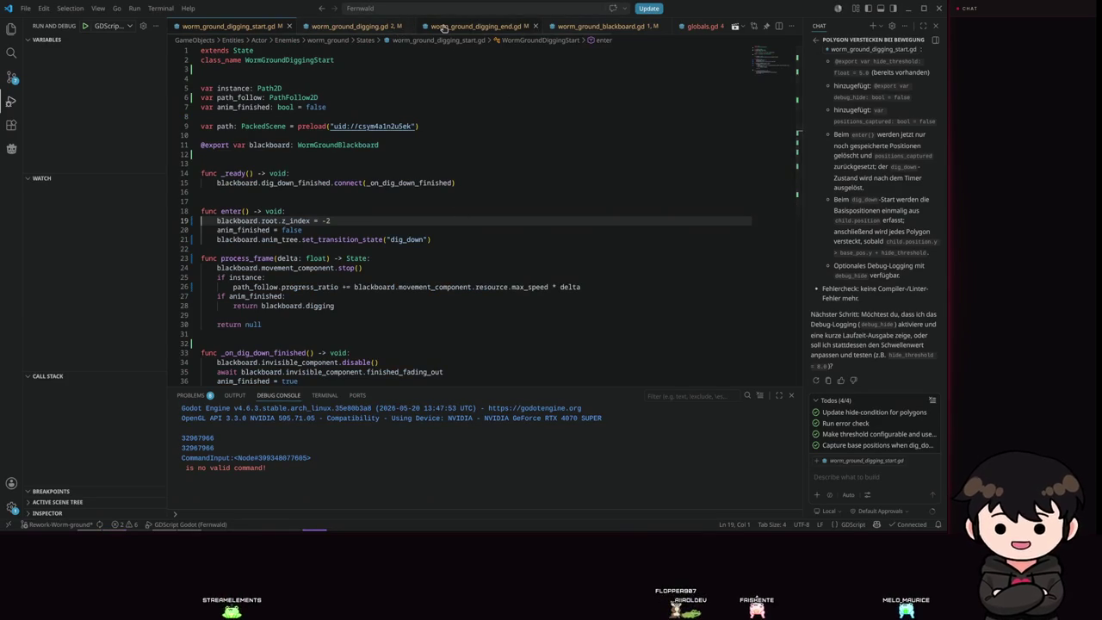
In worm_ground_digging_end.gd, replace line 15 with blackboard.anim_tree.set_transition_state("dig_up"), then start debugging.
left_click(442, 27)
left_click_drag(322, 182, 217, 183)
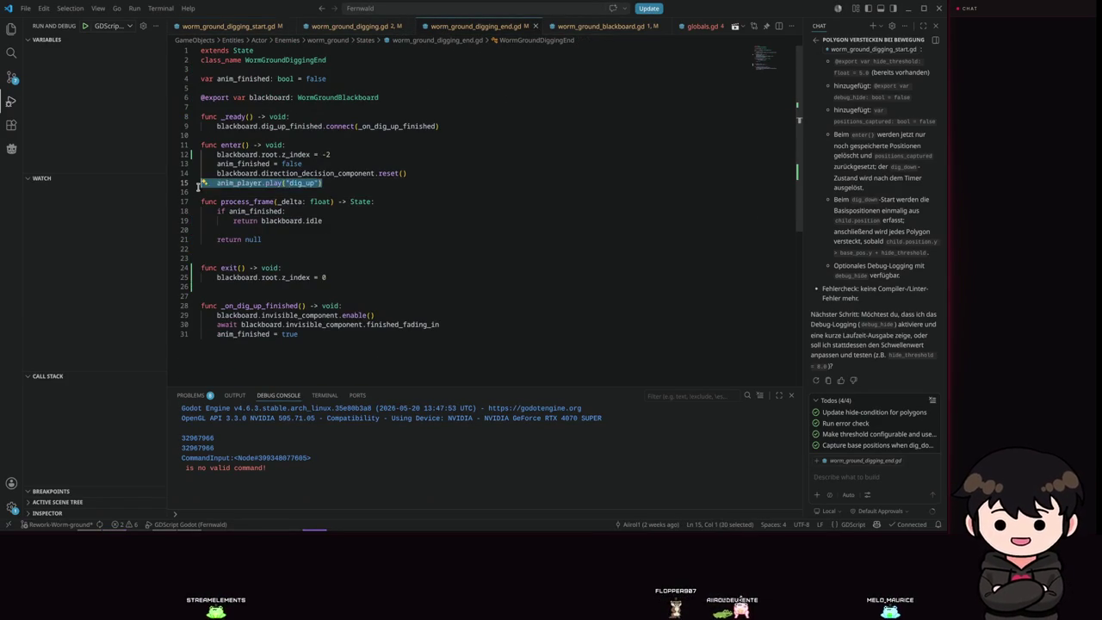
left_click_drag(322, 182, 217, 182)
type("blackboa")
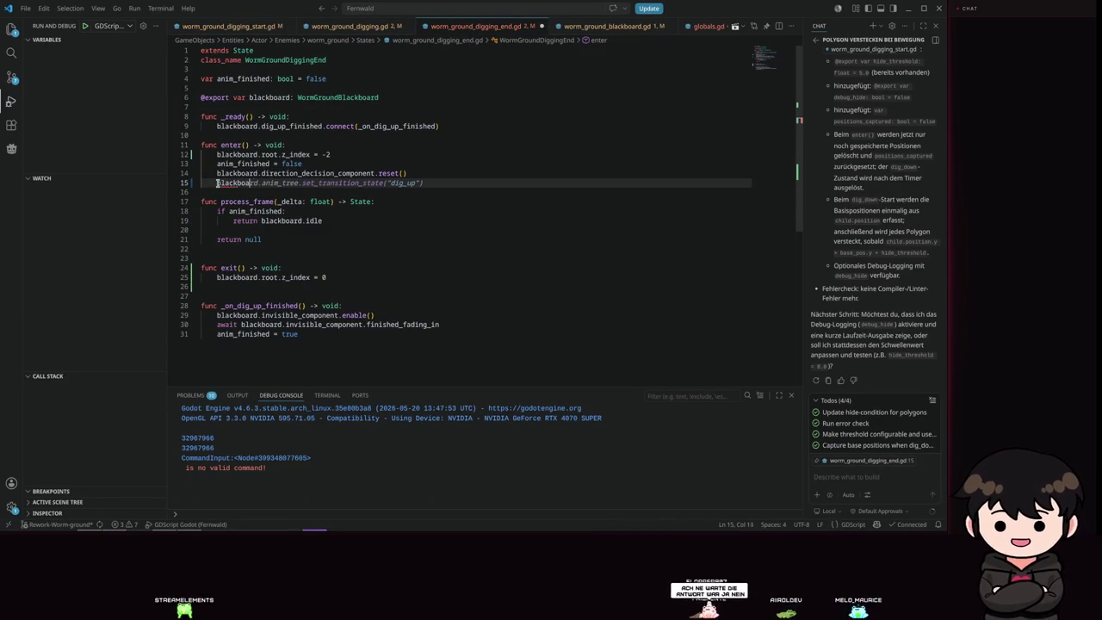
key("Tab")
left_click(434, 197)
key("F5")
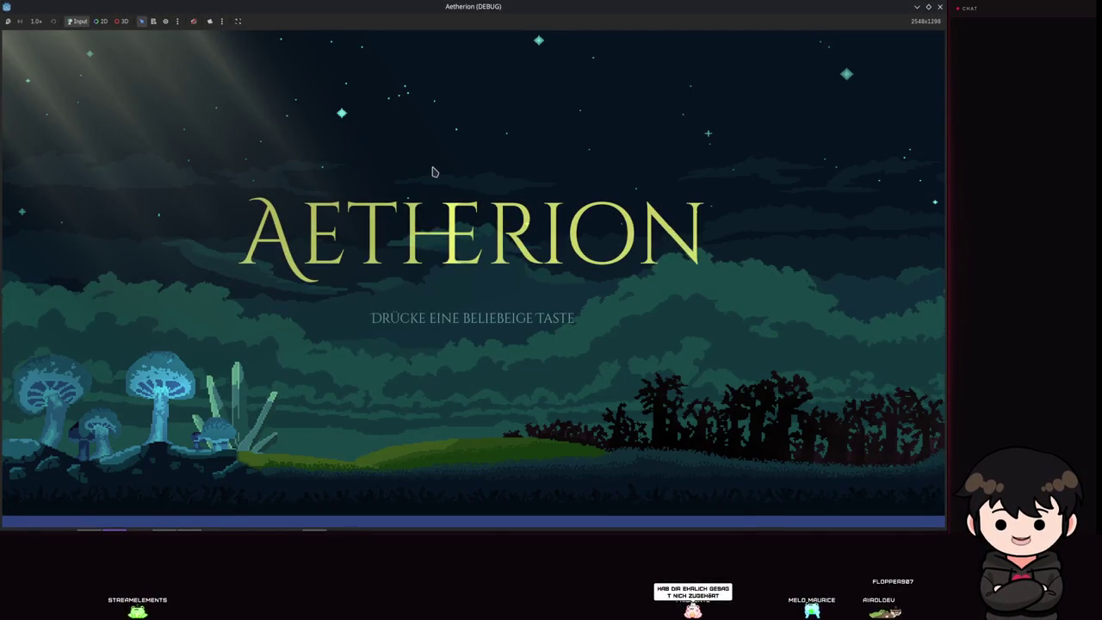
Load Spielstand 2 from the Spiel Laden menu on the title screen.
key("space")
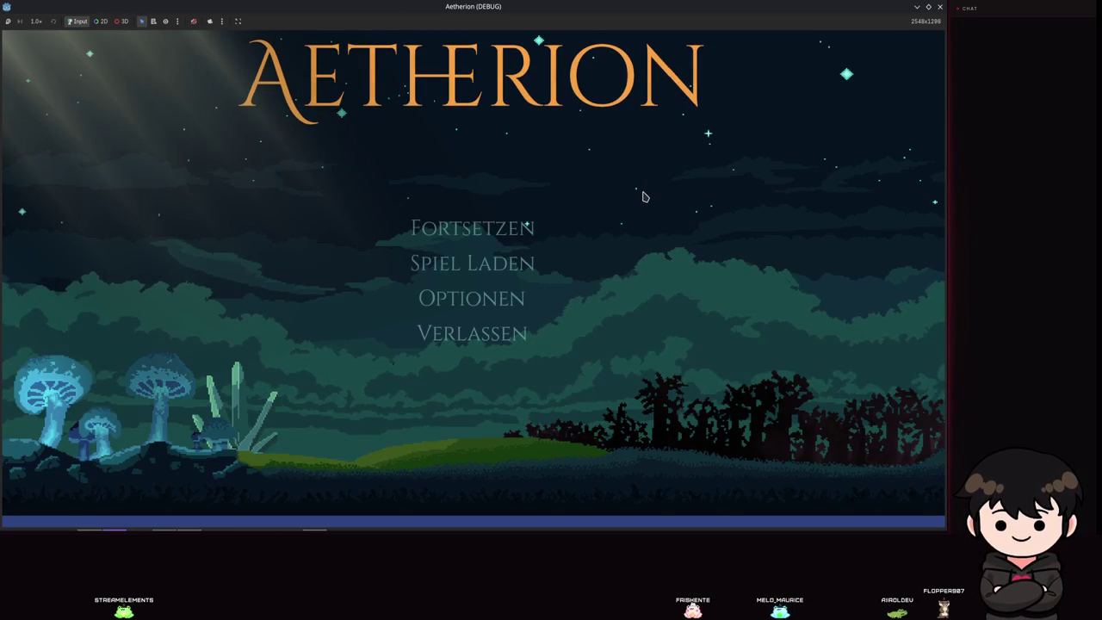
left_click(515, 263)
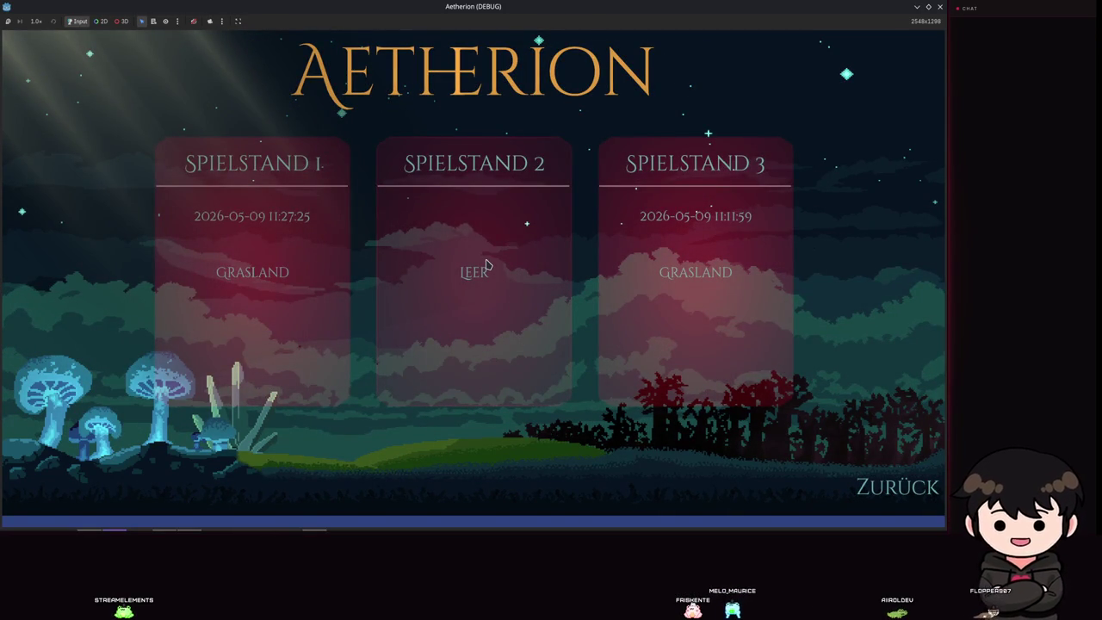
left_click(487, 264)
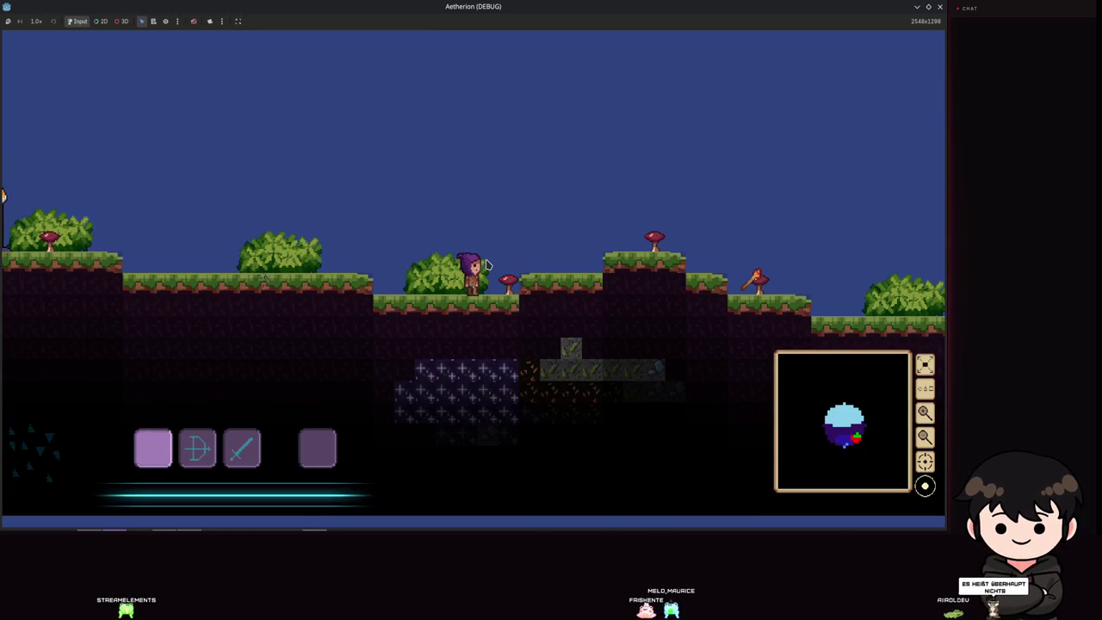
Walk the player left toward the worm to test digging, then close the game.
scroll(585, 304, "up", 1)
scroll(560, 301, "down", 1)
scroll(550, 301, "up", 1)
scroll(533, 300, "down", 1)
scroll(514, 296, "down", 1)
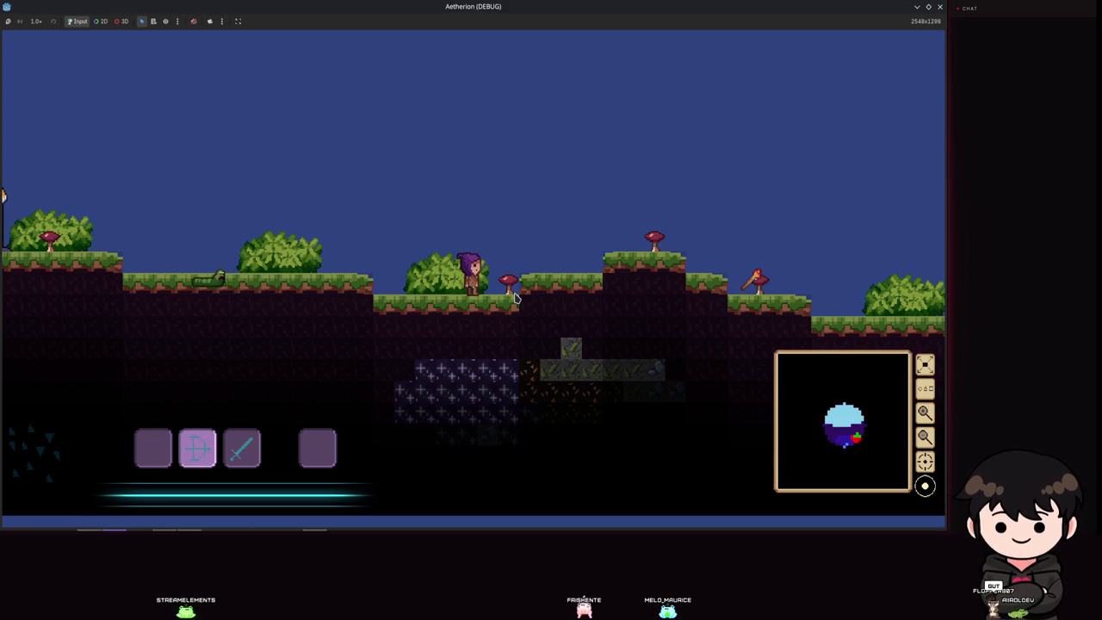
key("a")
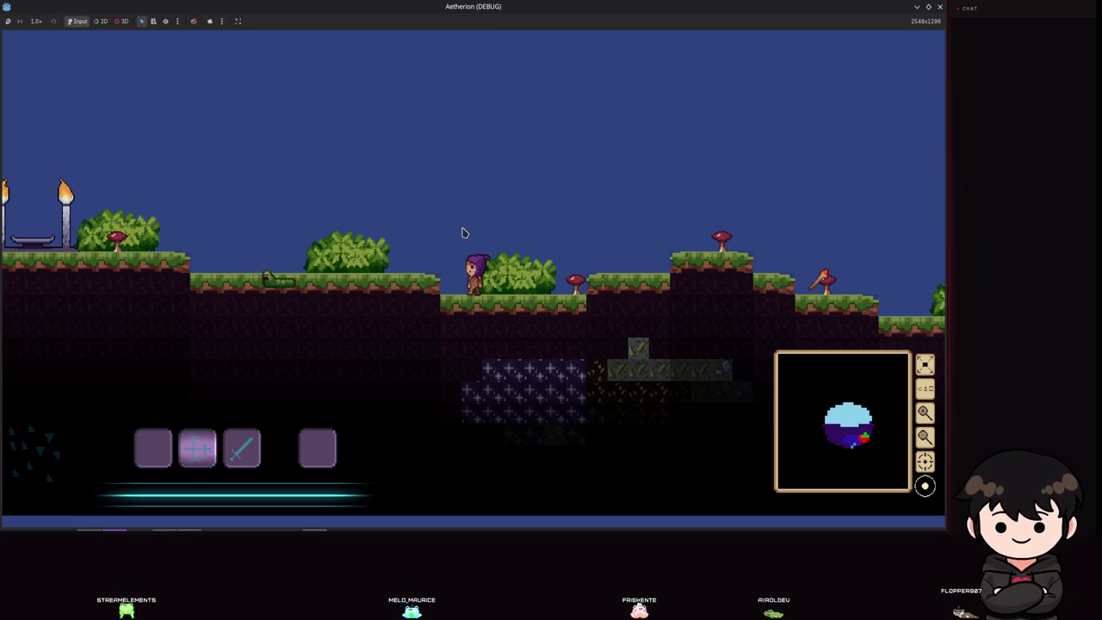
key("a")
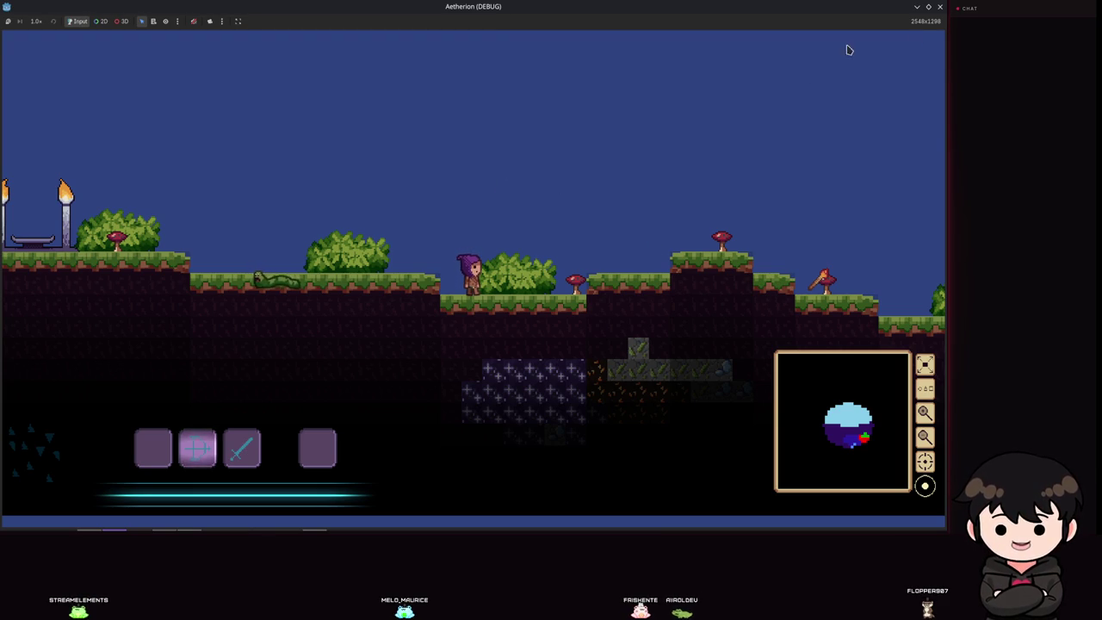
left_click(939, 7)
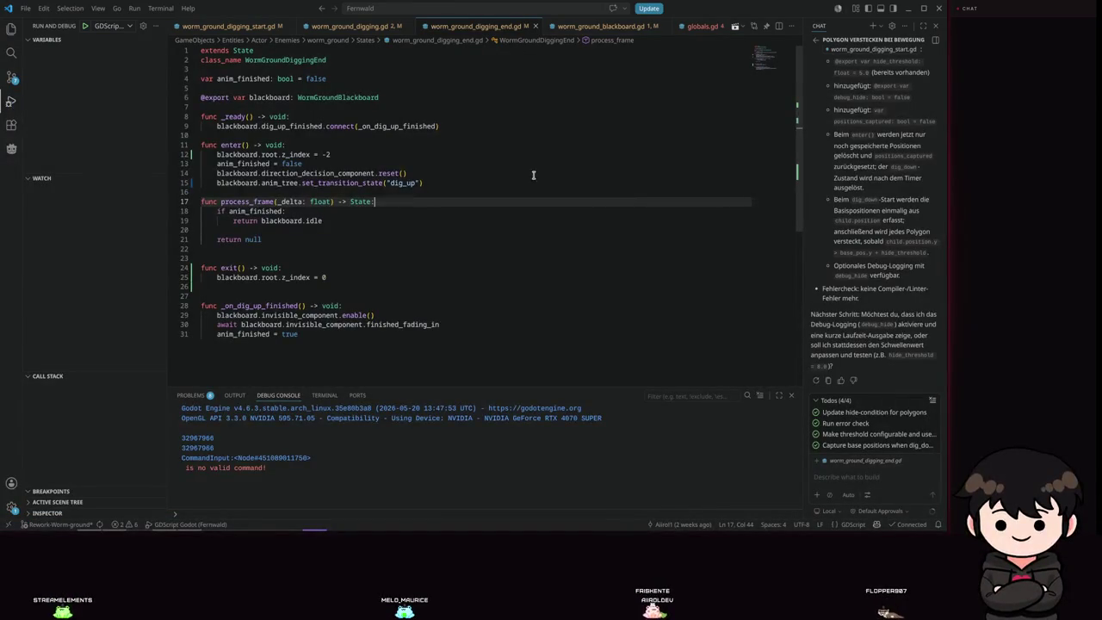
Relaunch the Aetherion game in debug mode with F5.
key("F5")
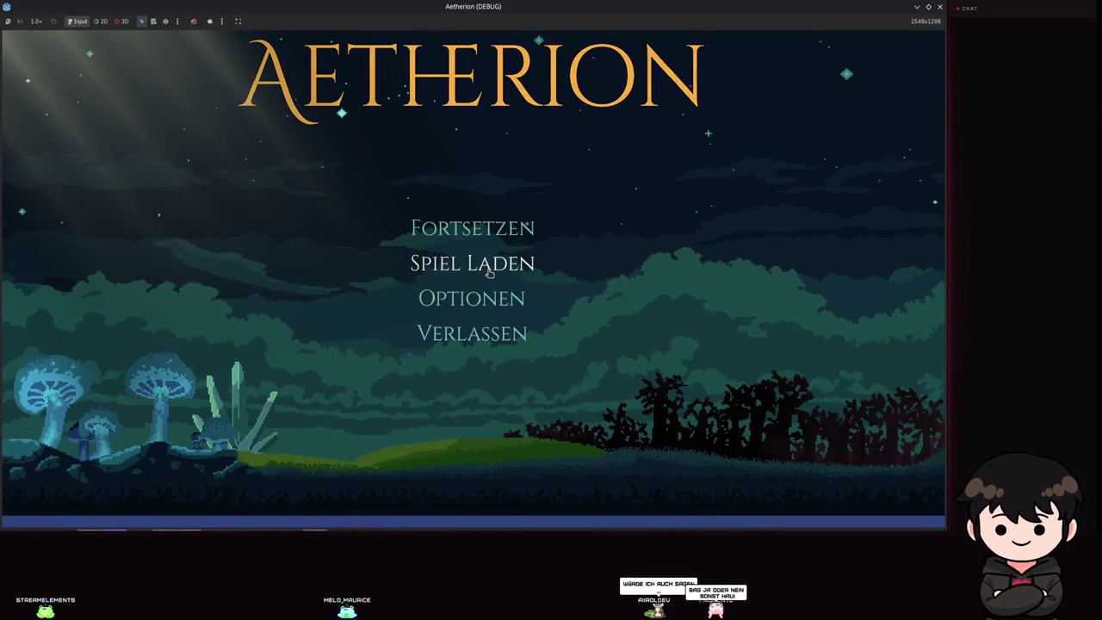
Load Spielstand 2 via Spiel Laden, watch the worm, then close the game window.
left_click(489, 272)
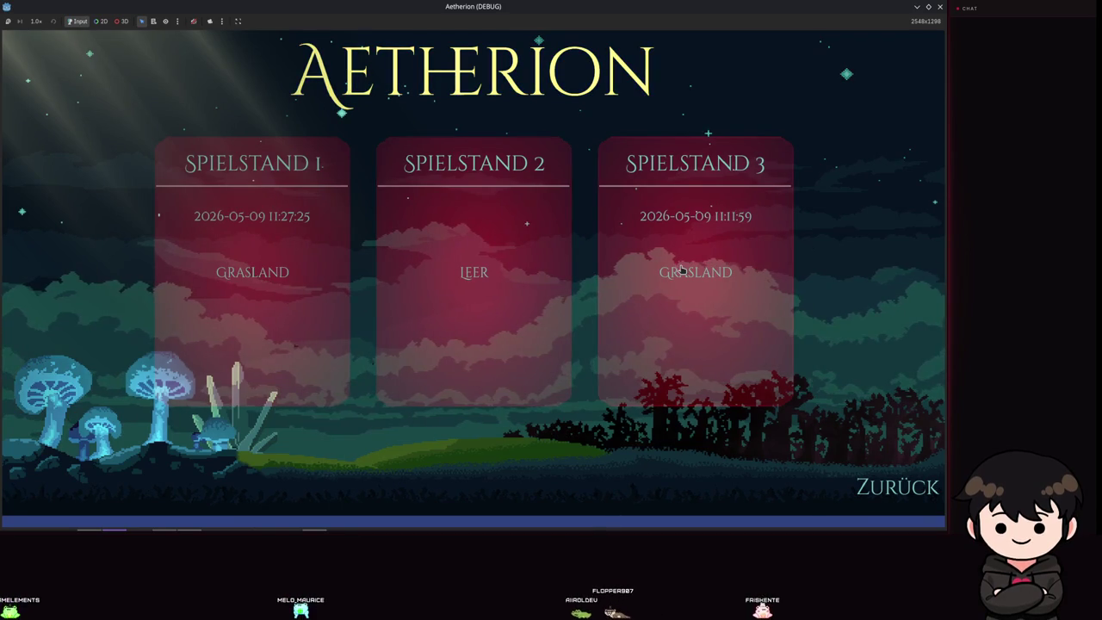
left_click(425, 271)
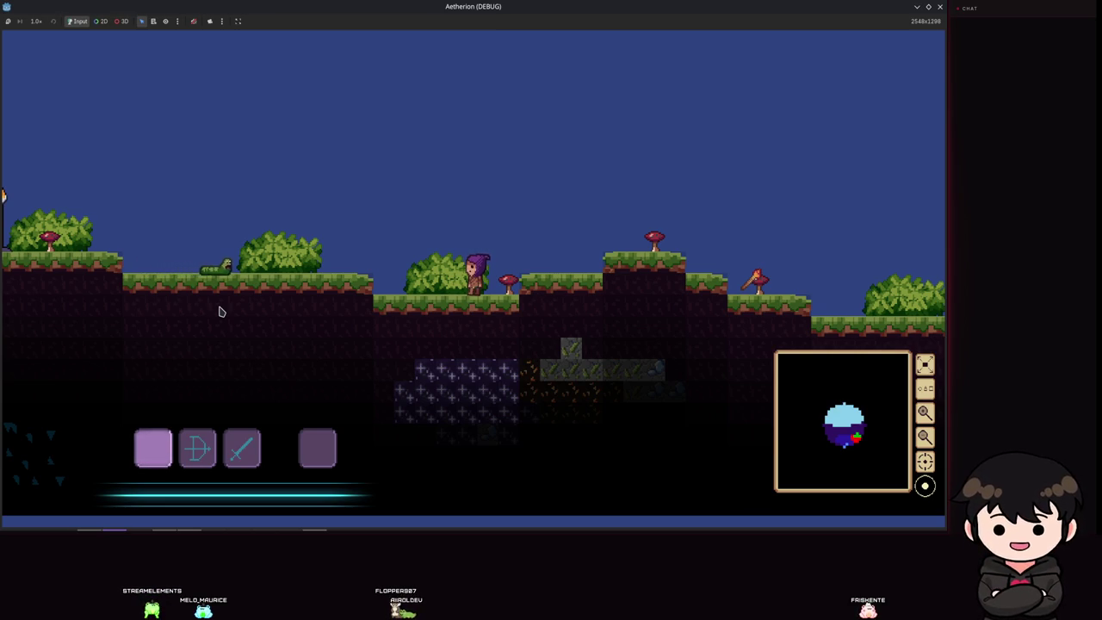
left_click(942, 8)
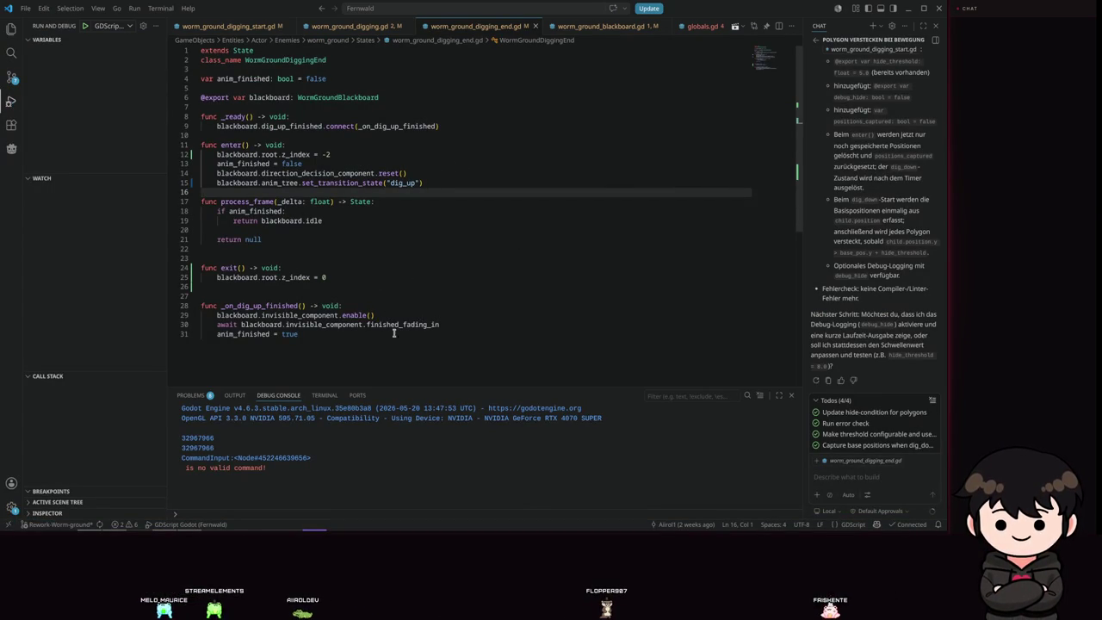
Review the two invisibility lines 29–30 in the dig-up handler, deselect, and minimize VS Code.
left_click_drag(462, 322, 130, 315)
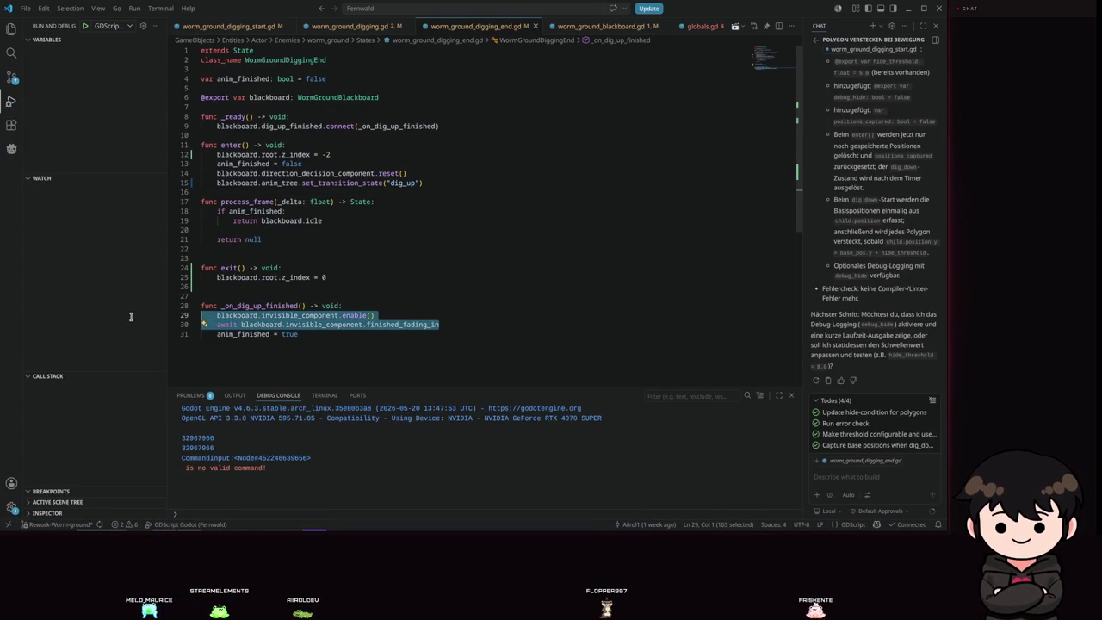
left_click(444, 268)
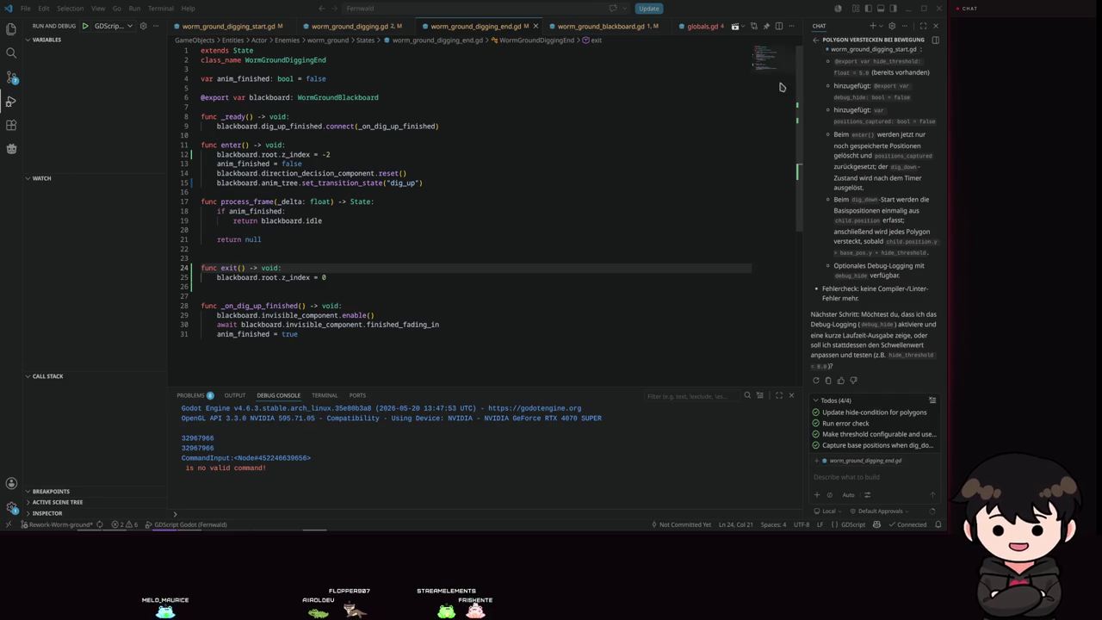
left_click(906, 10)
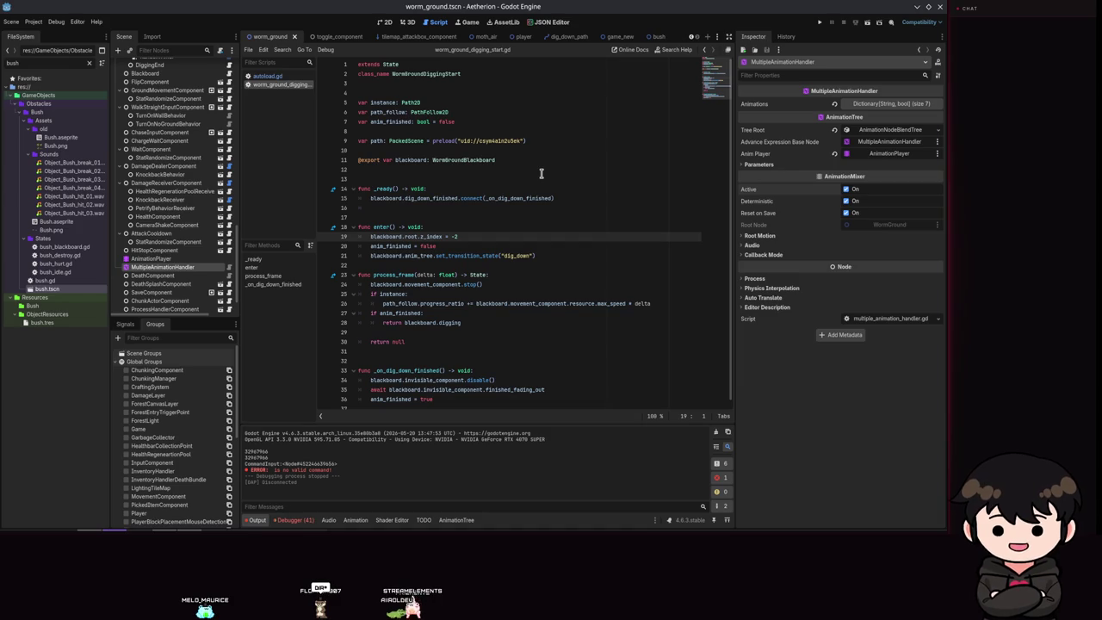
Return to the 2D view of the worm_ground scene to watch the animation.
left_click(389, 23)
mouse_move(769, 273)
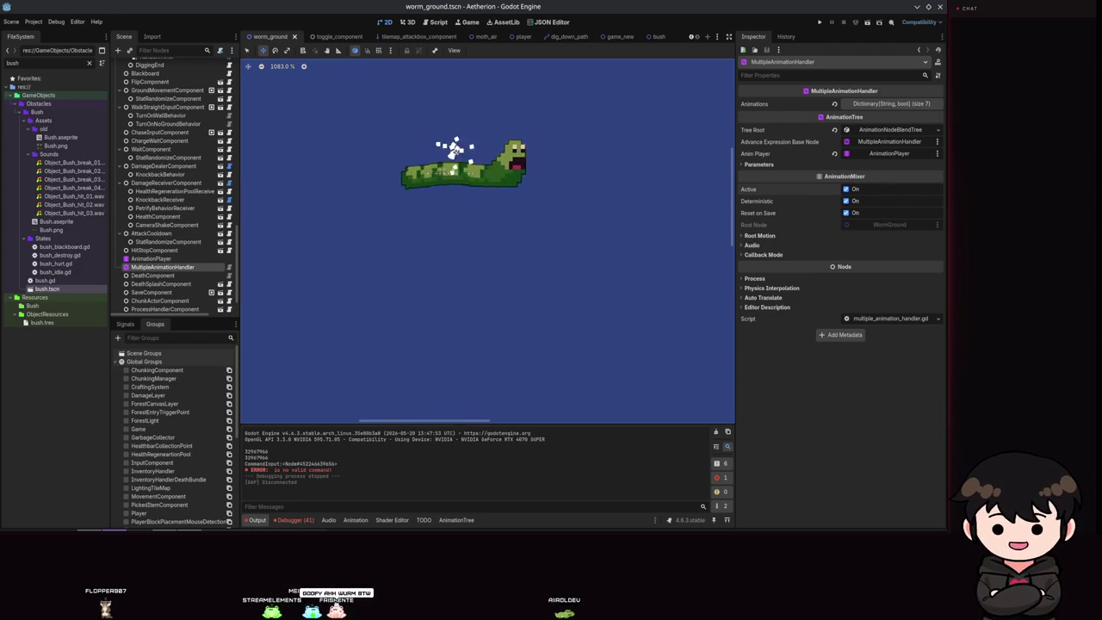
scroll(502, 140, "up", 7)
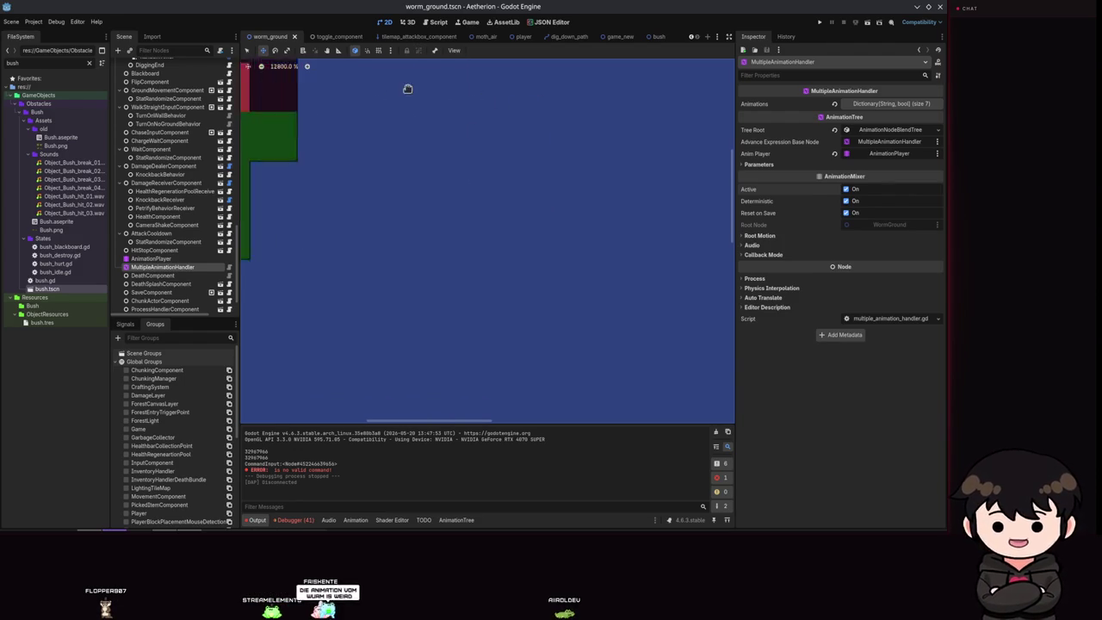
scroll(514, 320, "right", 10)
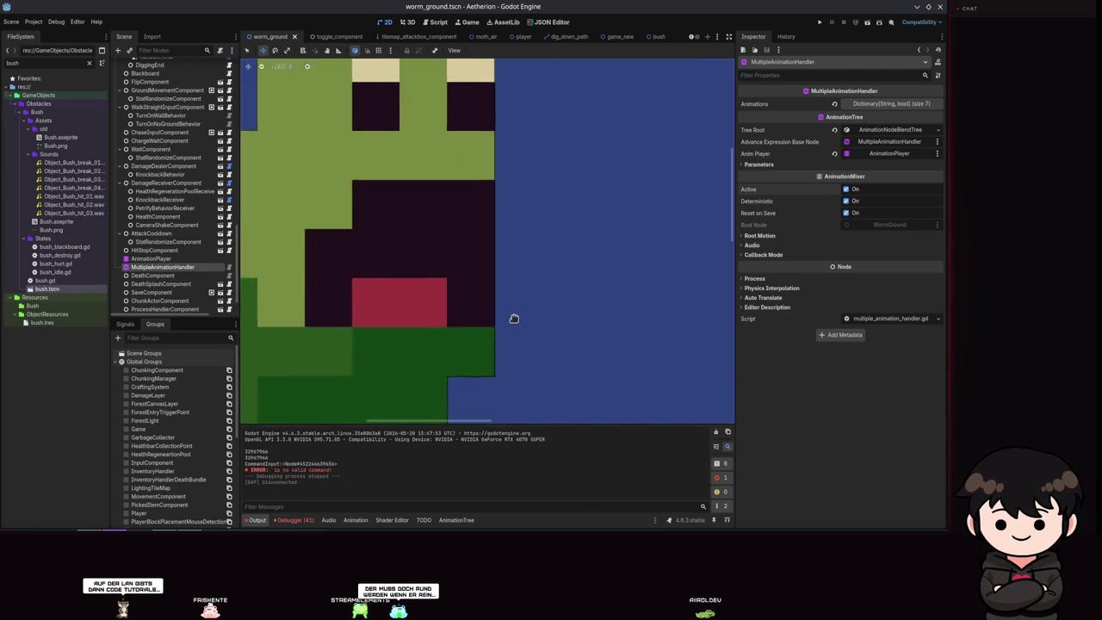
scroll(514, 319, "up", 5)
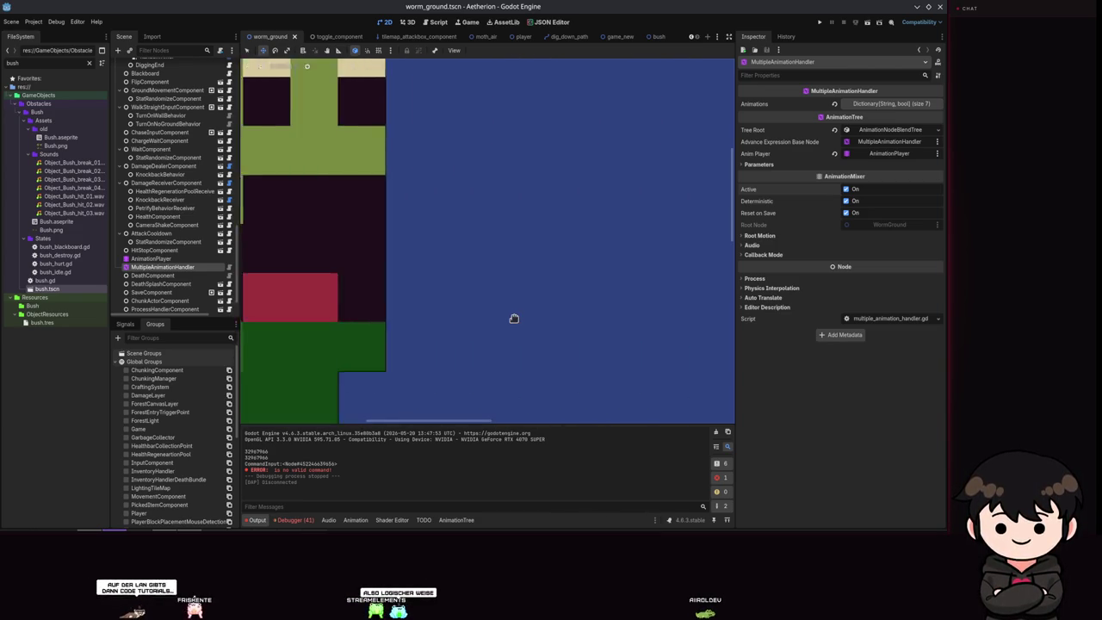
scroll(514, 319, "down", 5)
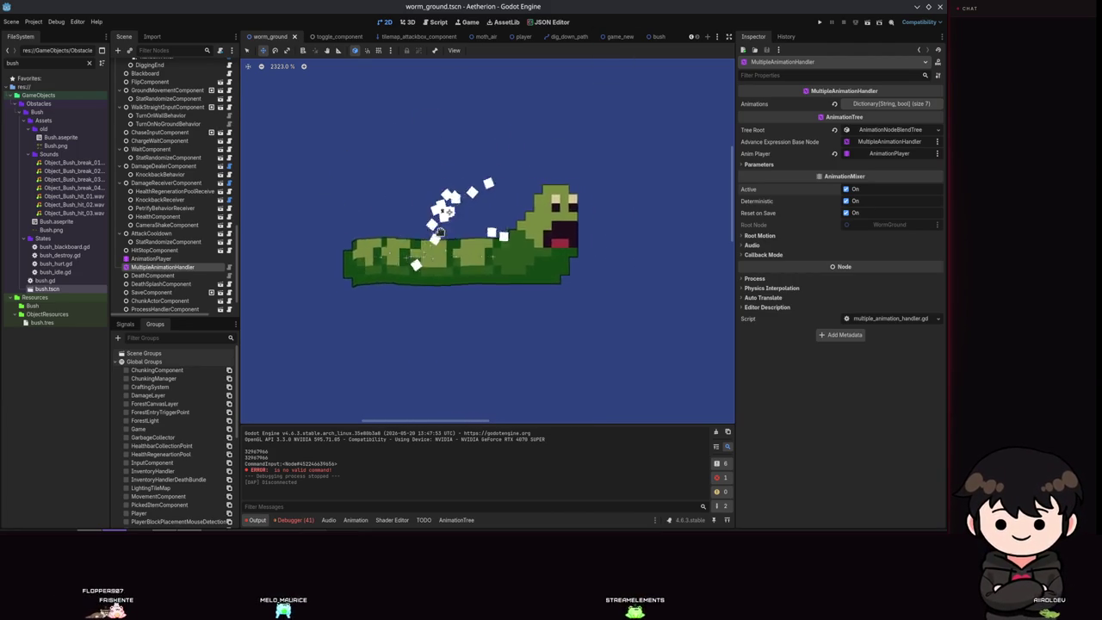
scroll(408, 197, "down", 5)
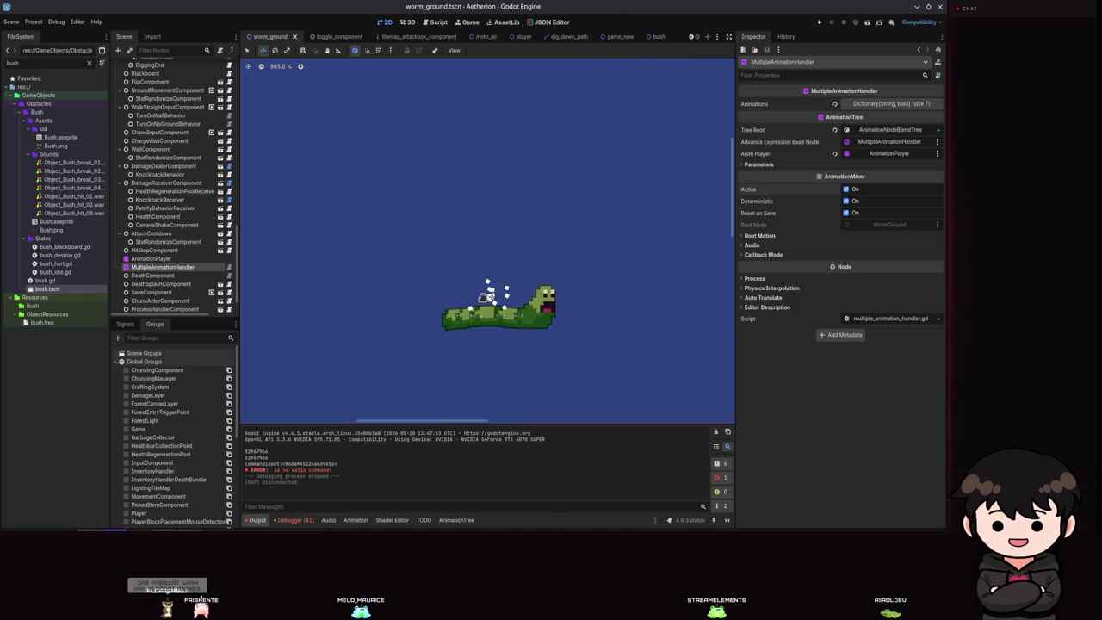
scroll(466, 273, "up", 6)
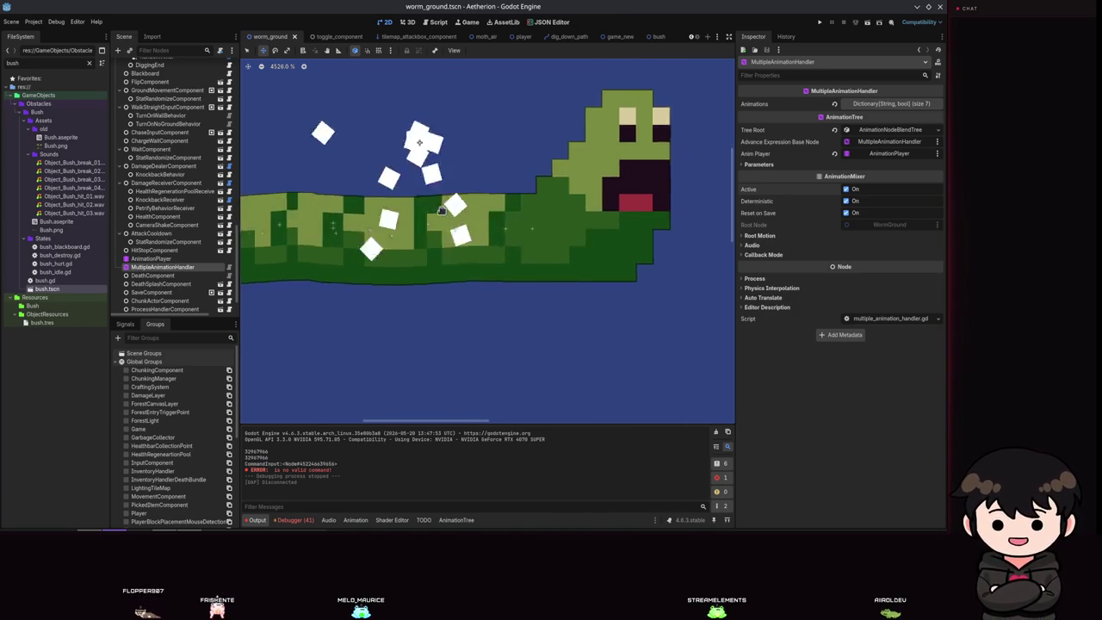
scroll(466, 274, "down", 5)
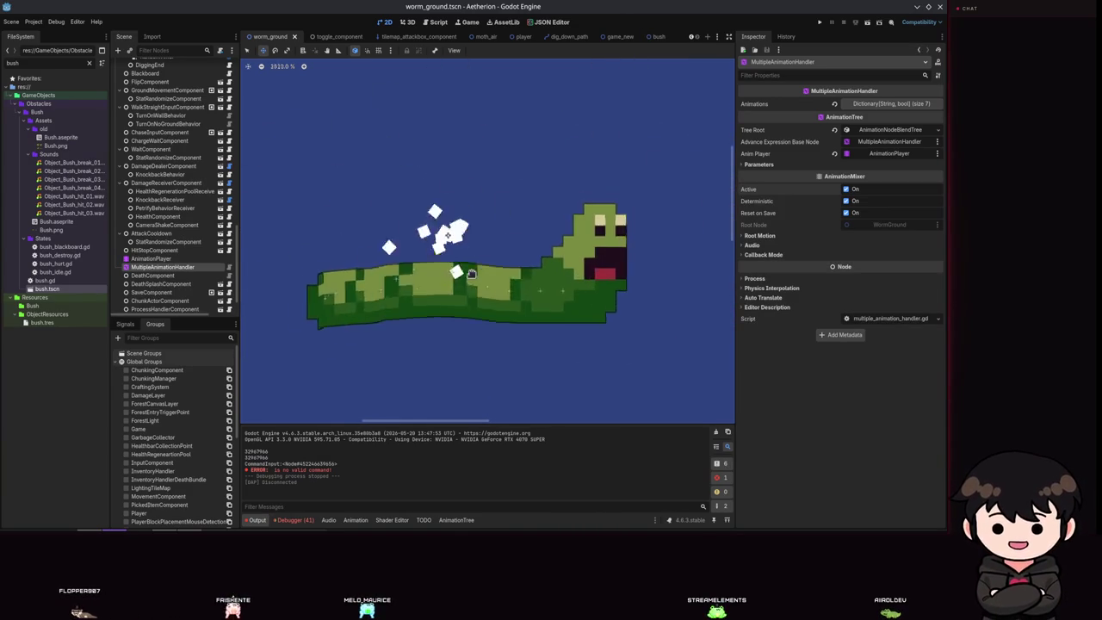
scroll(470, 273, "up", 4)
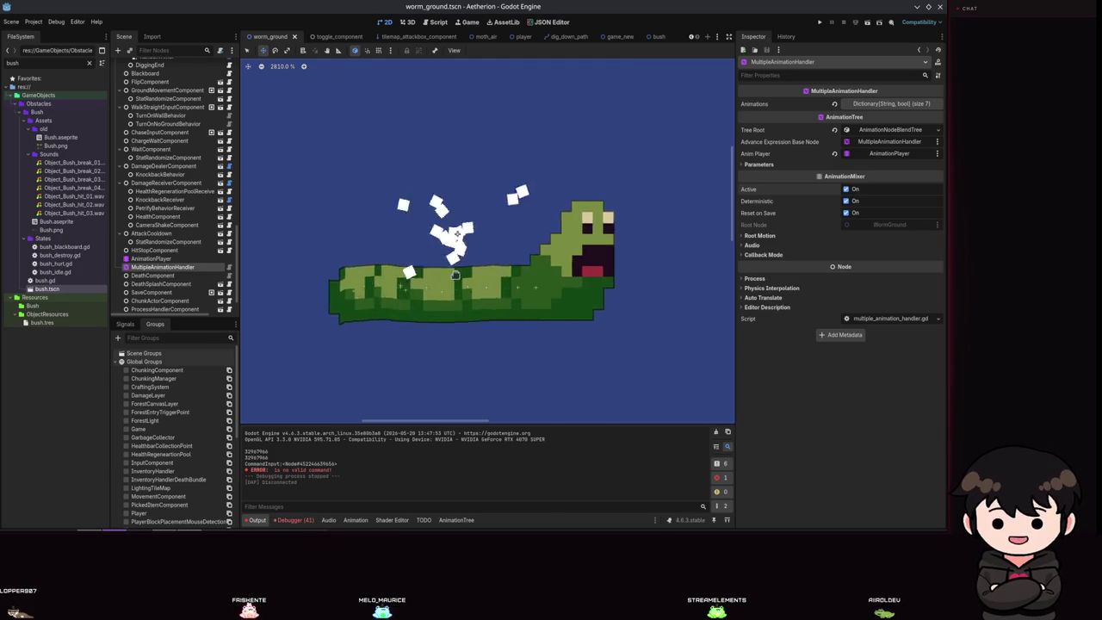